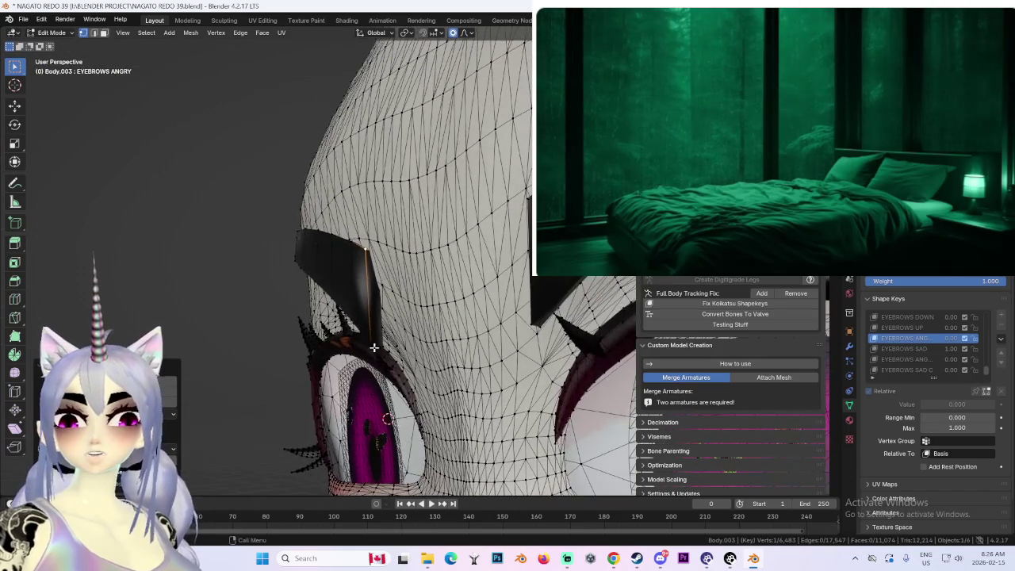
Step: In the EYEBROWS ANGRY shape key, soft-move the brow vertices along Y from a front close-up
key("g")
key("y")
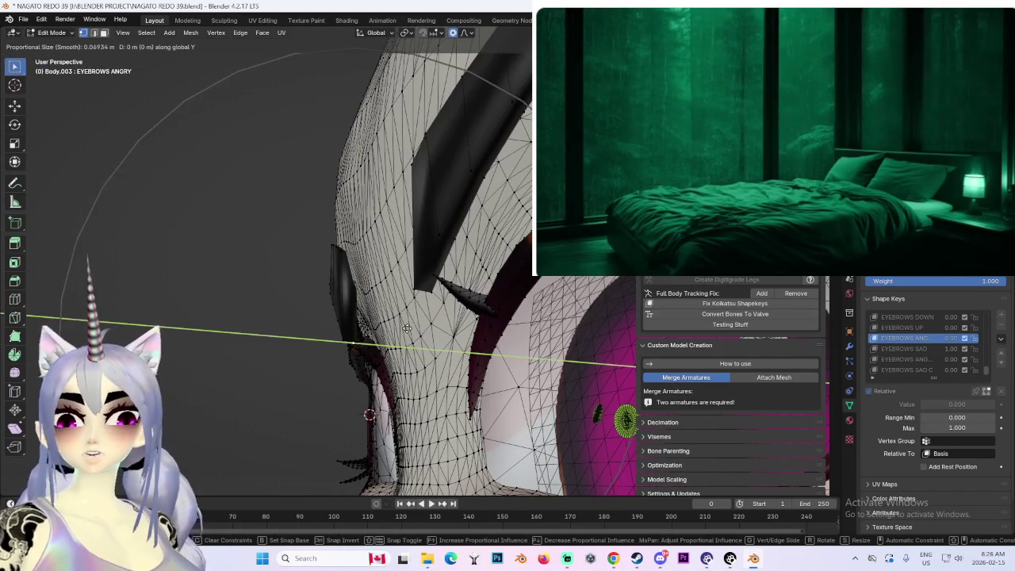
scroll(407, 328, "up", 3)
key("Escape")
mouse_move(407, 328)
middle_mouse_down()
mouse_move(392, 284)
mouse_move(453, 291)
mouse_move(425, 301)
mouse_move(478, 298)
middle_mouse_up()
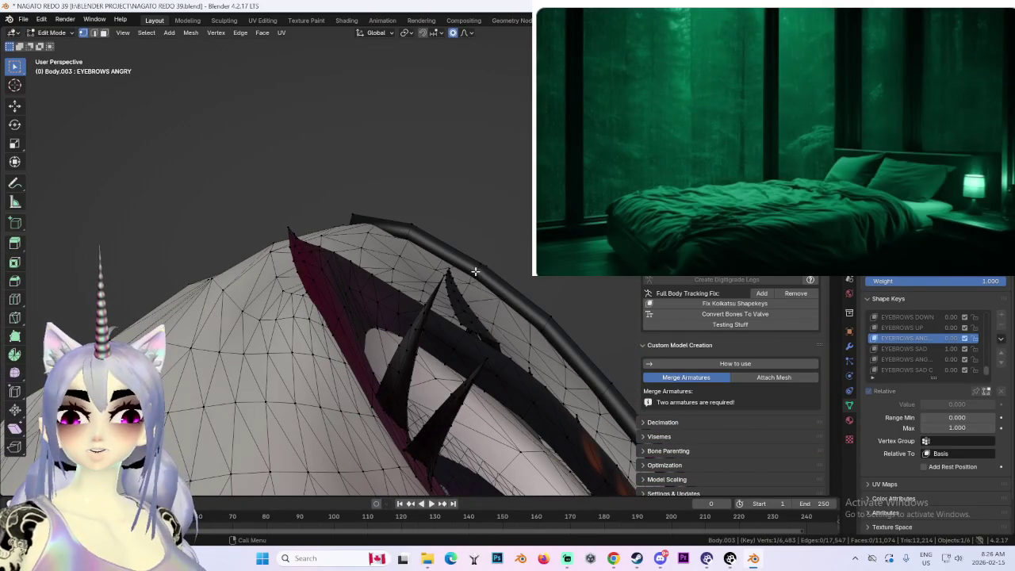
key("g")
key("y")
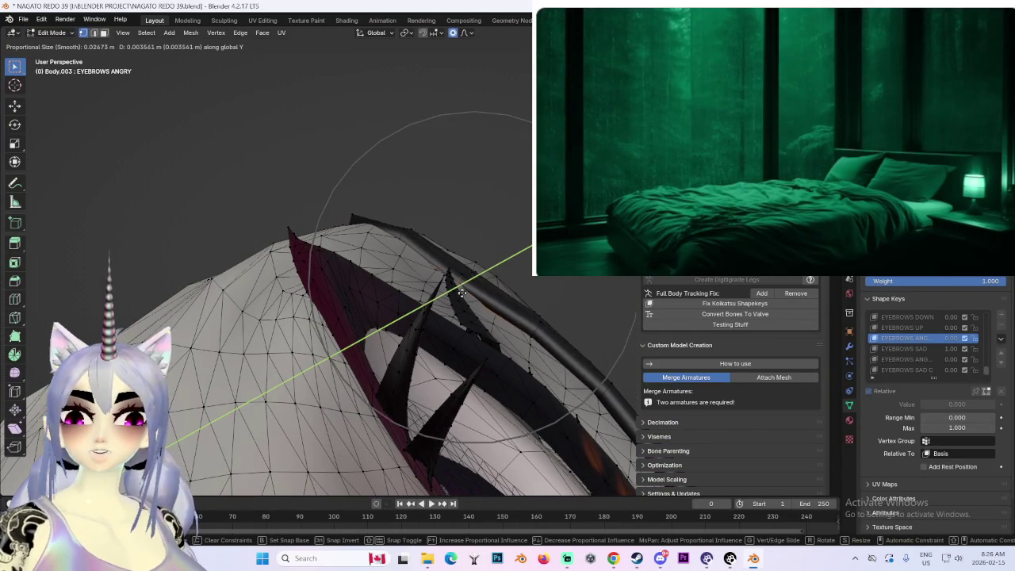
mouse_move(461, 293)
middle_mouse_down()
mouse_move(555, 333)
mouse_move(431, 297)
mouse_move(437, 277)
mouse_move(464, 313)
mouse_move(421, 278)
middle_mouse_up()
left_click(539, 355)
Step: Lower the brow along Y and reposition the brow spike vertices
key("g")
key("y")
left_click(512, 312)
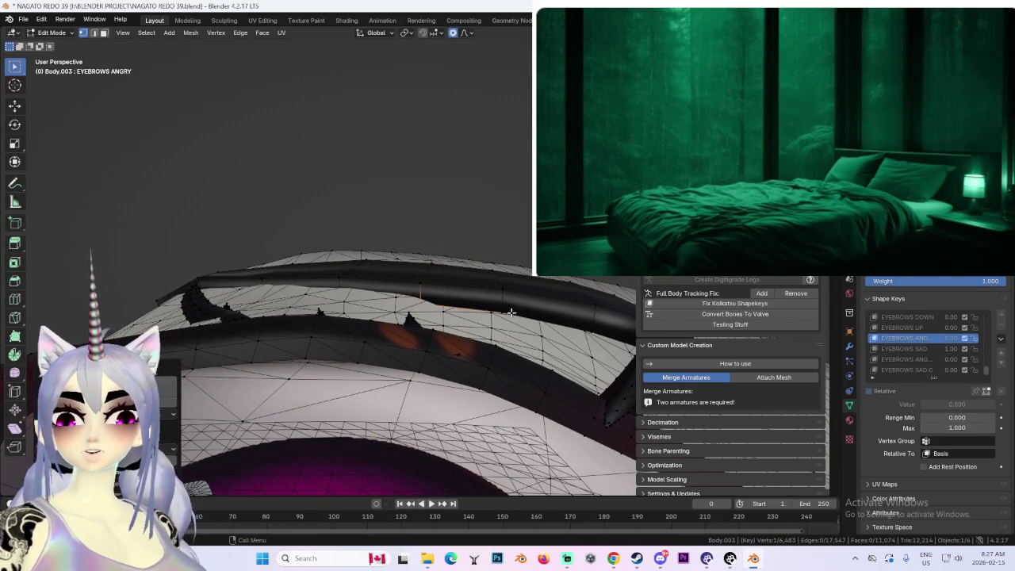
key("g")
left_click(499, 306)
mouse_move(499, 306)
middle_mouse_down()
mouse_move(451, 281)
mouse_move(483, 308)
middle_mouse_up()
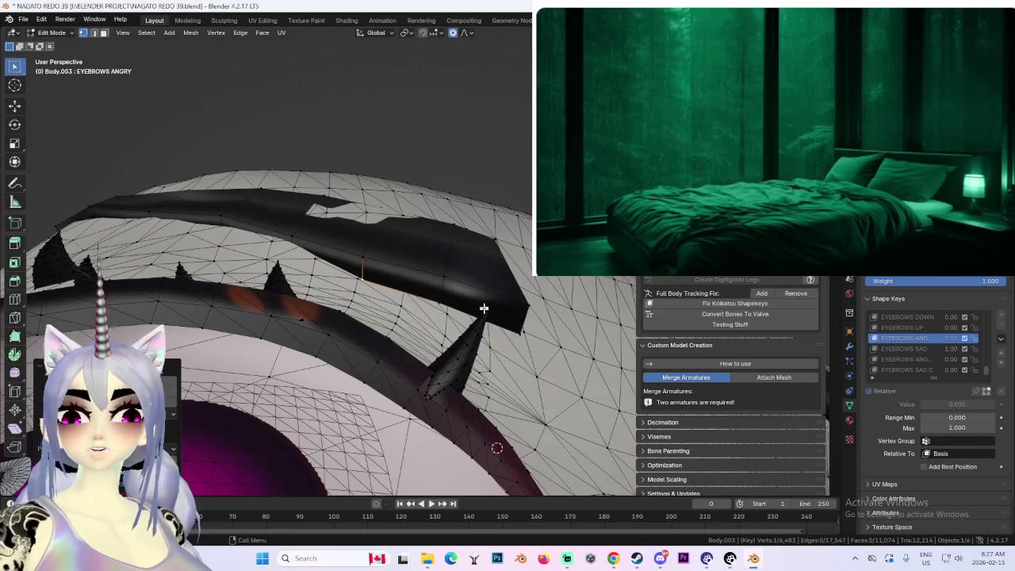
key("g")
key("y")
left_click(436, 328)
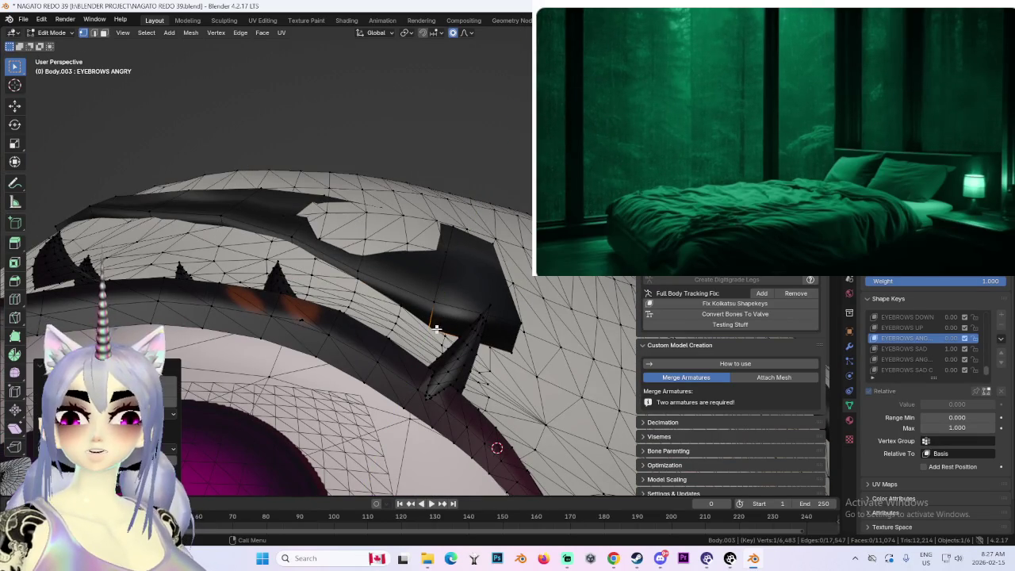
key("g")
left_click(507, 349)
Step: Slant the brow further toward the nose with more soft Y-axis moves
mouse_move(508, 349)
middle_mouse_down()
mouse_move(547, 350)
mouse_move(514, 354)
mouse_move(475, 341)
mouse_move(460, 289)
mouse_move(423, 275)
mouse_move(429, 260)
middle_mouse_up()
key("g")
left_click(500, 346)
key("g")
key("y")
left_click(453, 291)
key("g")
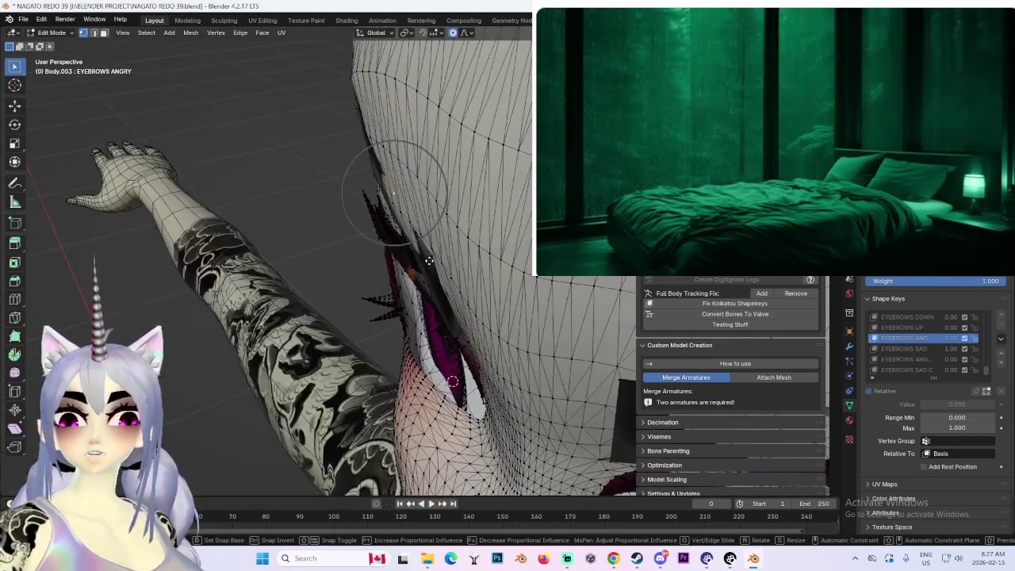
key("y")
left_click(421, 262)
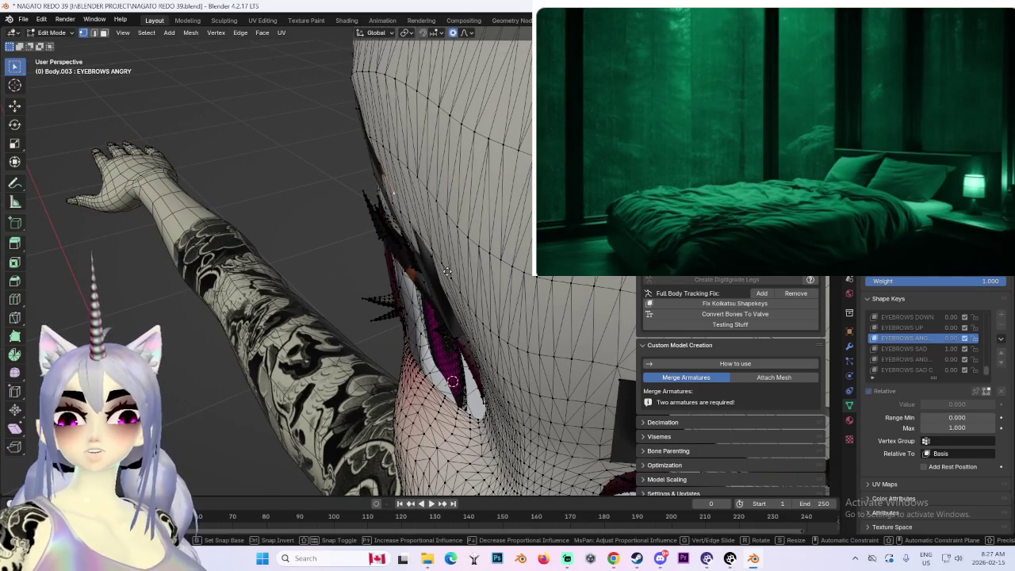
key("y")
left_click(430, 277)
Step: Tuck the inner brow ends against the mesh, checking from front and side views
mouse_move(431, 276)
middle_mouse_down()
mouse_move(467, 258)
mouse_move(434, 283)
middle_mouse_up()
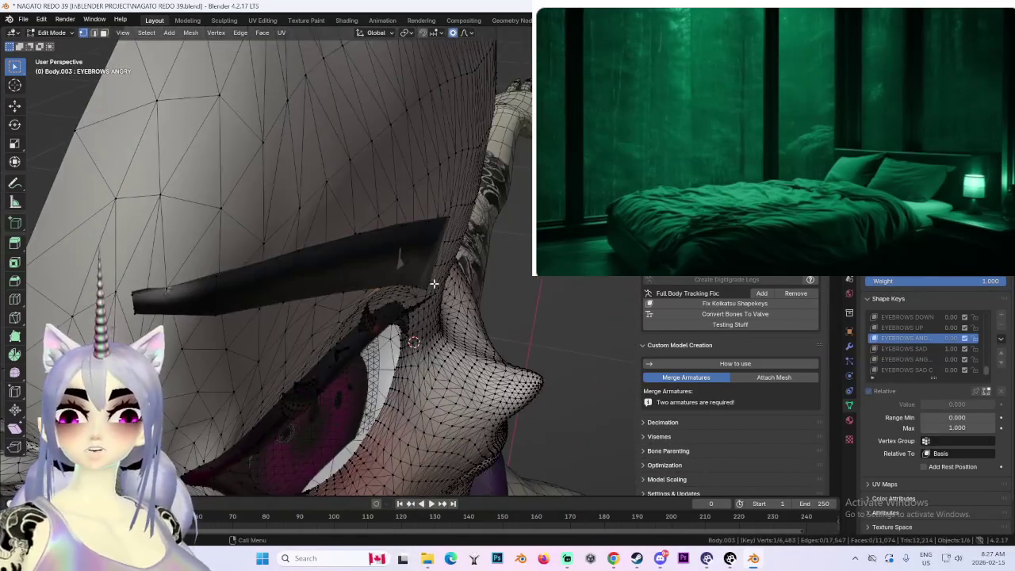
key("g")
key("y")
left_click(384, 281)
key("g")
key("y")
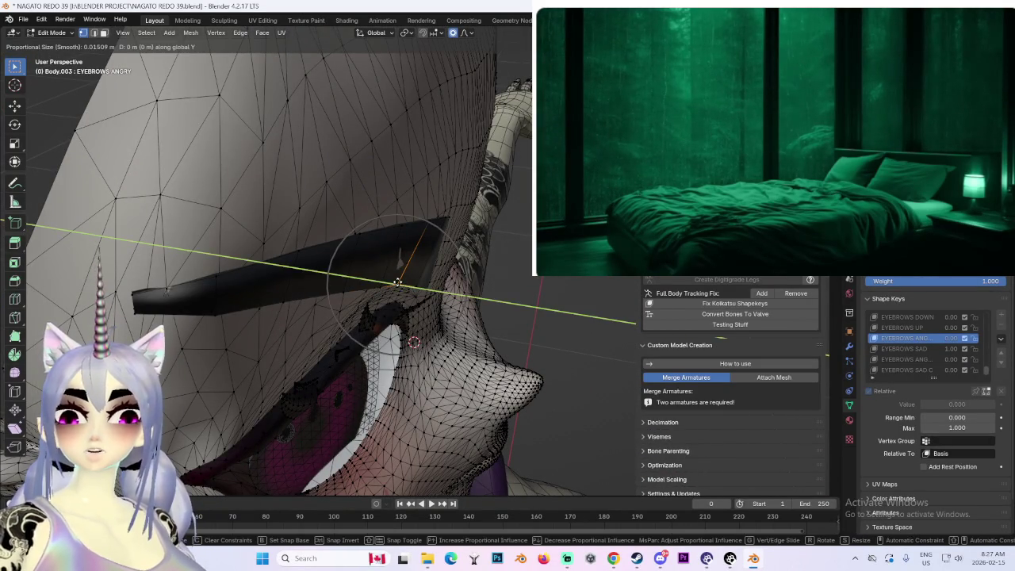
left_click(402, 281)
mouse_move(401, 282)
middle_mouse_down()
mouse_move(337, 269)
mouse_move(389, 272)
mouse_move(449, 241)
mouse_move(210, 161)
middle_mouse_up()
key("g")
key("y")
left_click(392, 267)
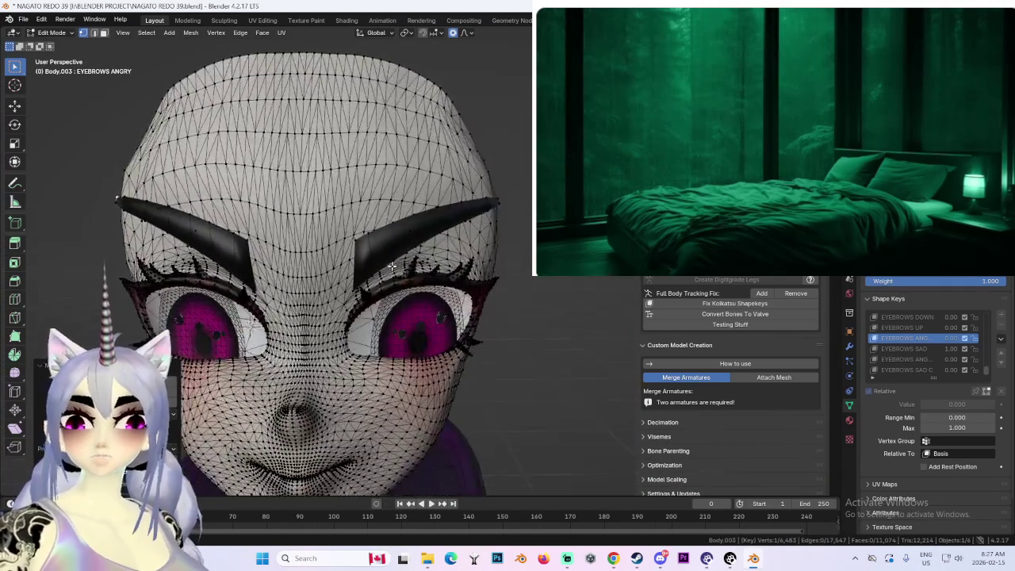
Step: Preview the EYEBROWS DOWN and HERO GRIN shape keys on the face
scroll(210, 161, "down", 2)
scroll(917, 338, "up", 1, "ctrl")
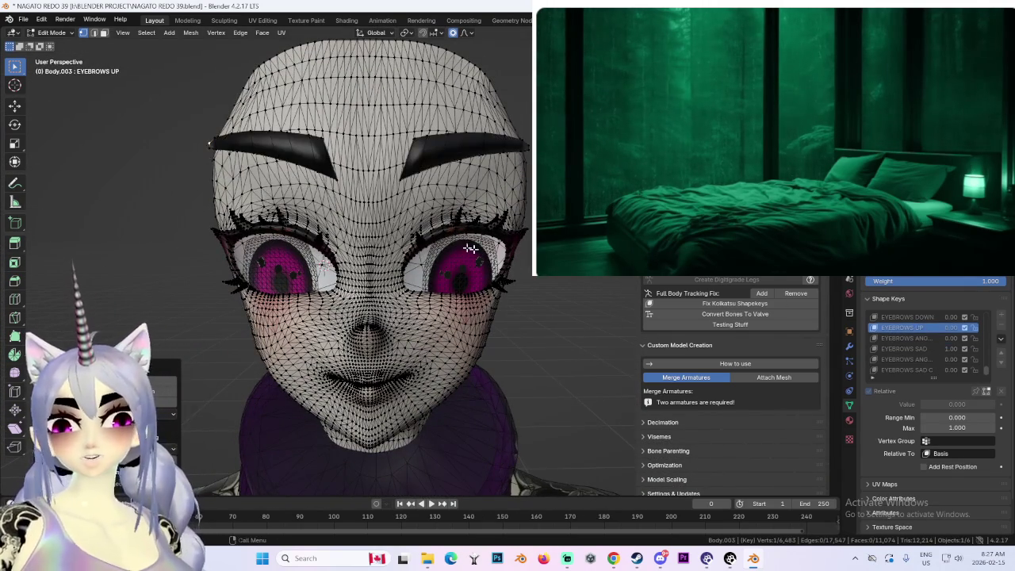
middle_click_drag(481, 220, 444, 222)
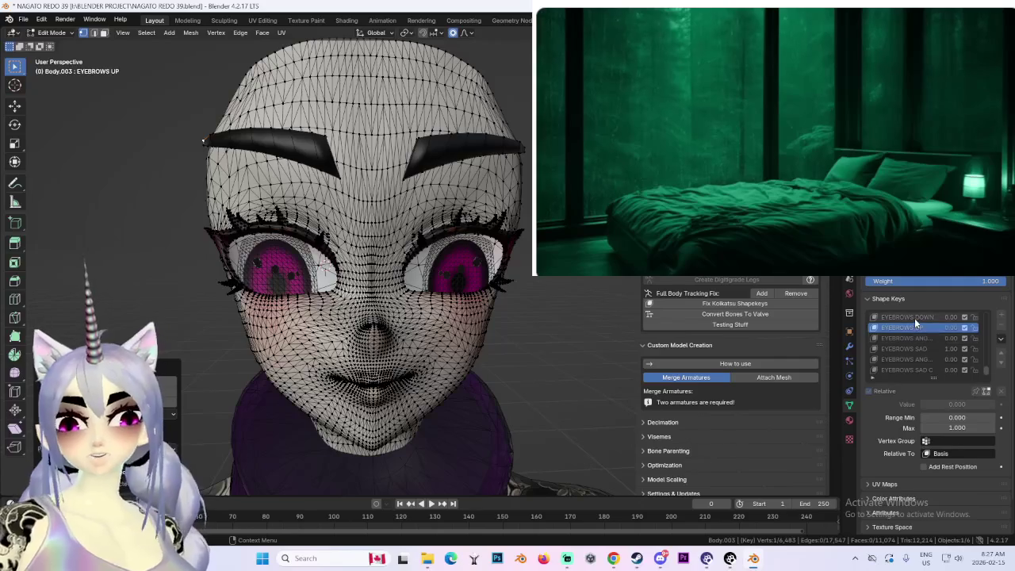
left_click(914, 317)
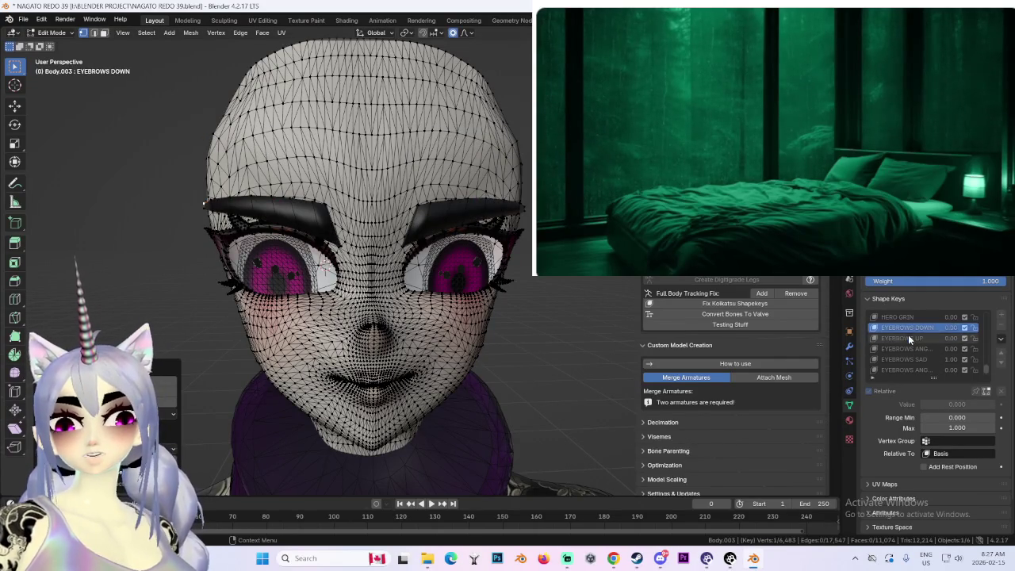
left_click(903, 317)
middle_click_drag(507, 333, 517, 325)
Step: Hide the viewport overlays, unhide the hair, and view the character from the front
key("KP_1")
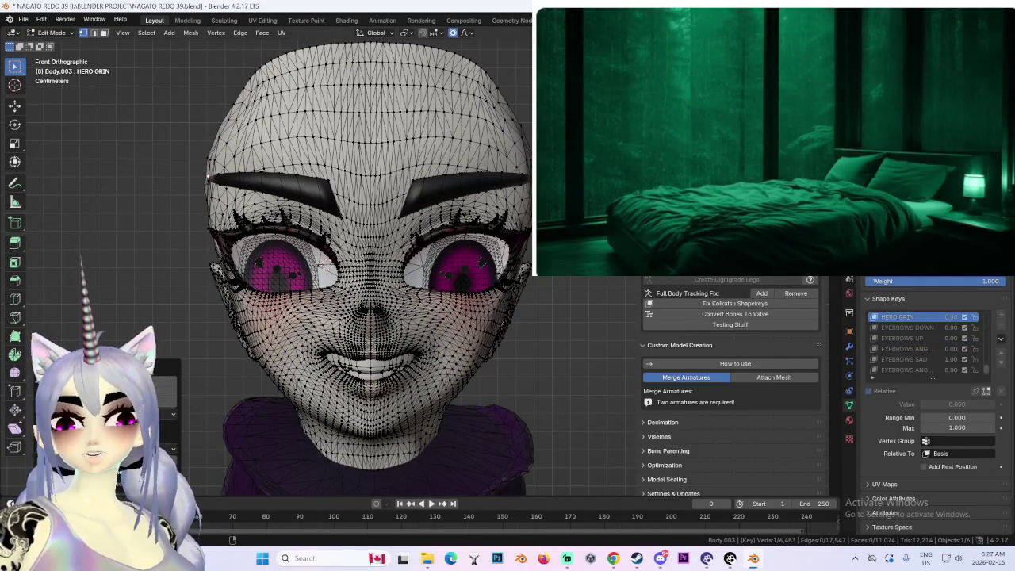
key("shift+alt+z")
key("alt+h")
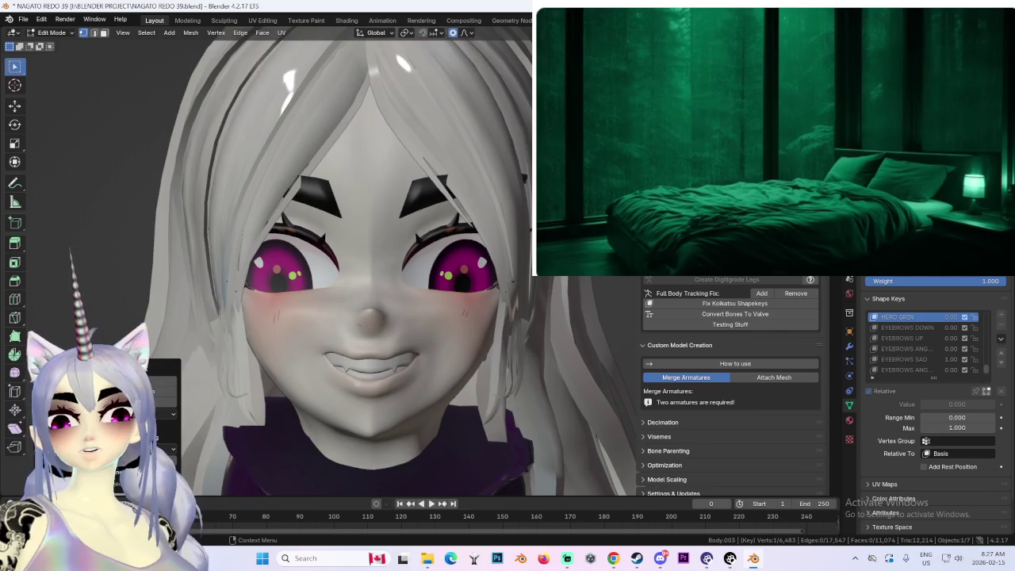
middle_click_drag(507, 361, 479, 359)
key("KP_1")
scroll(519, 363, "down", 3)
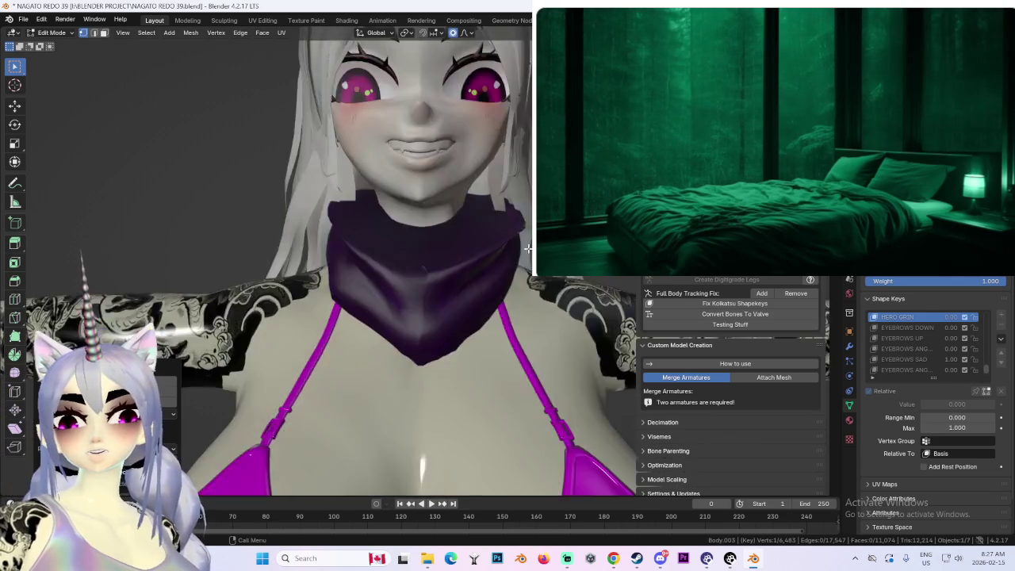
scroll(517, 293, "down", 3)
mouse_move(516, 290)
middle_mouse_down()
mouse_move(518, 309)
mouse_move(496, 283)
mouse_move(520, 264)
mouse_move(534, 279)
mouse_move(493, 354)
middle_mouse_up()
scroll(519, 310, "up", 3)
scroll(515, 301, "up", 2)
scroll(535, 278, "up", 2)
scroll(515, 309, "up", 1)
scroll(493, 355, "up", 2)
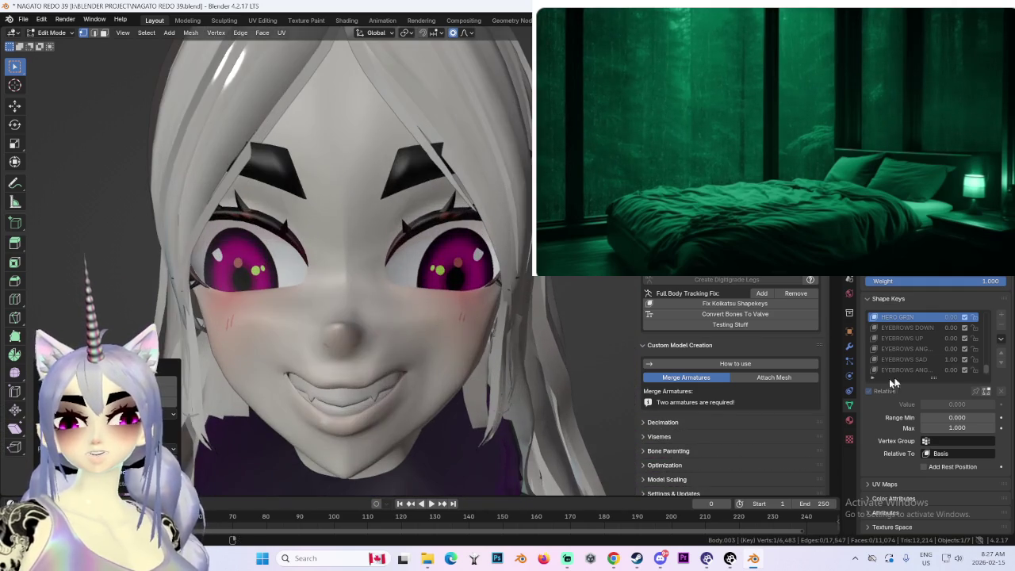
Step: Preview the EYEBROWS DOWN, UP, ANGRY and SAD keys with the hair hidden
left_click(913, 329)
left_click(915, 338)
left_click(919, 348)
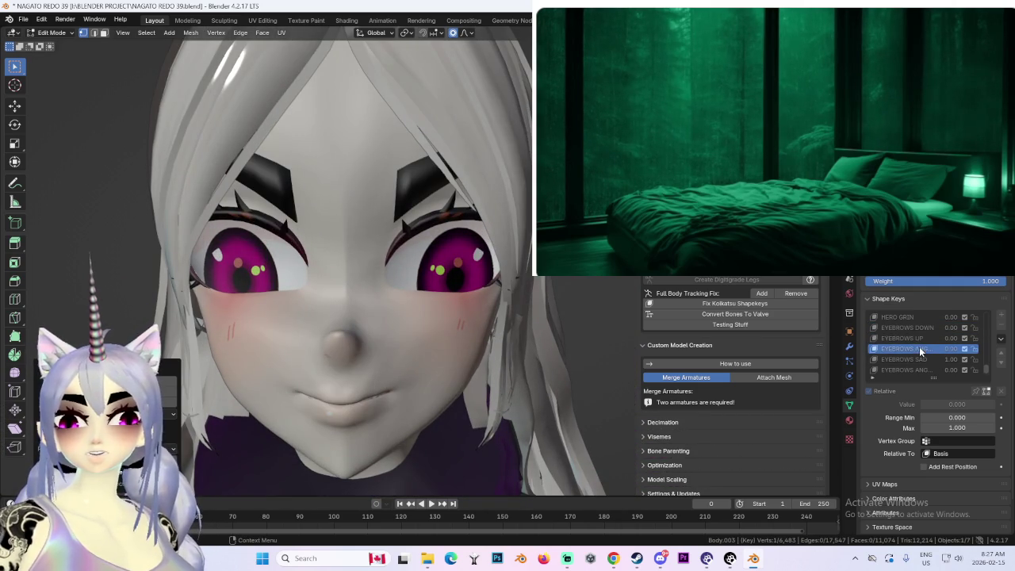
key("h")
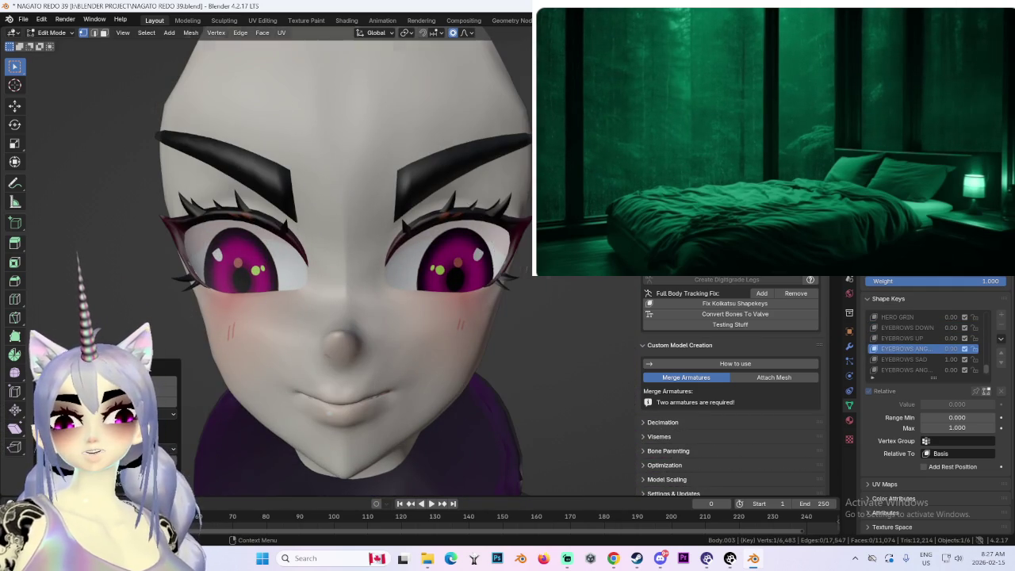
left_click(916, 360)
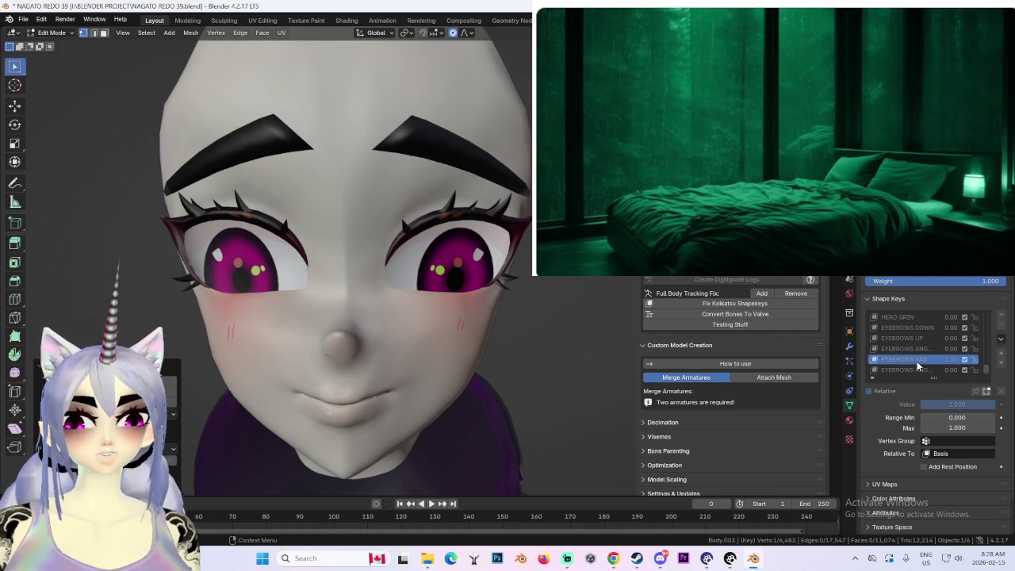
left_click(912, 369)
mouse_move(449, 200)
middle_mouse_down()
mouse_move(516, 215)
mouse_move(439, 270)
mouse_move(432, 236)
mouse_move(391, 194)
middle_mouse_up()
left_click(912, 369)
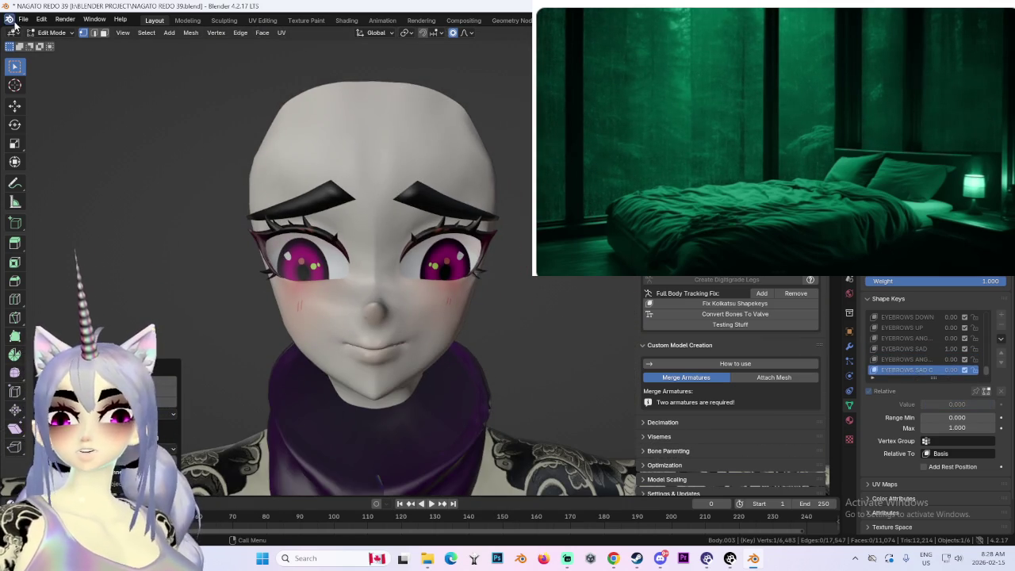
Step: Save the project as NAGATO REDO 40 EYE BROWS.blend
left_click(23, 19)
left_click(44, 109)
type("NAGATO REDO")
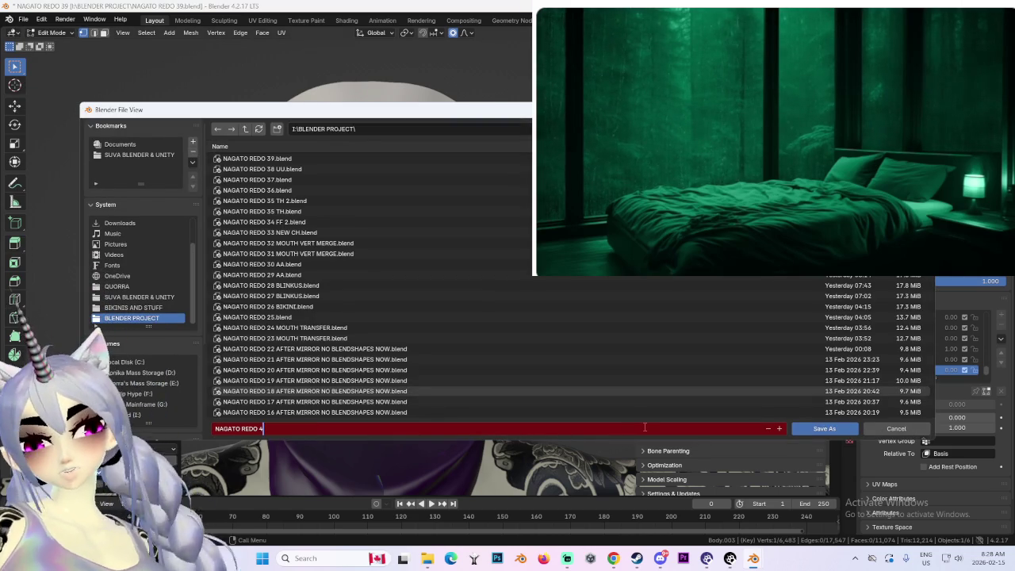
type("40 EYE BROWS")
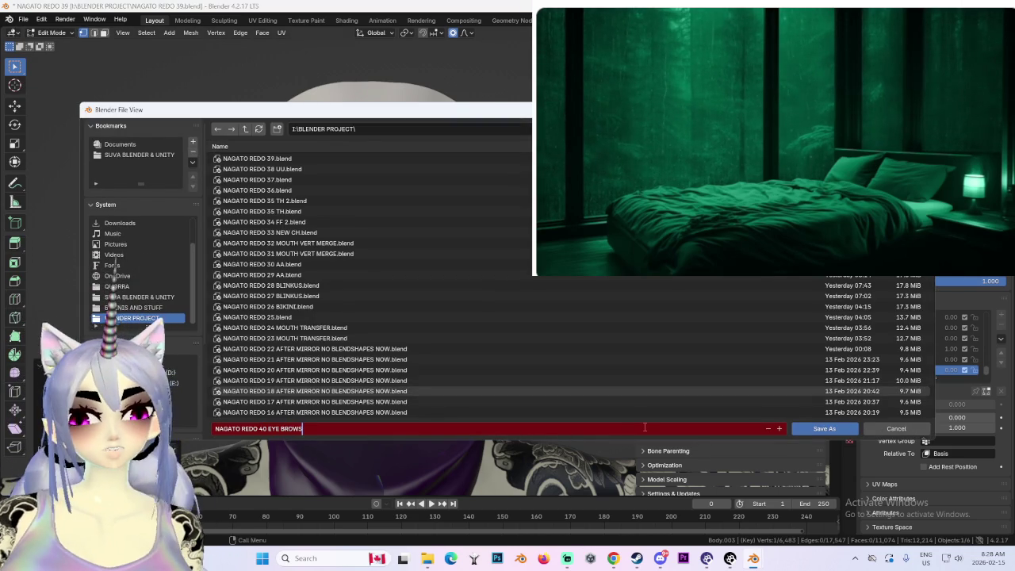
key("Return")
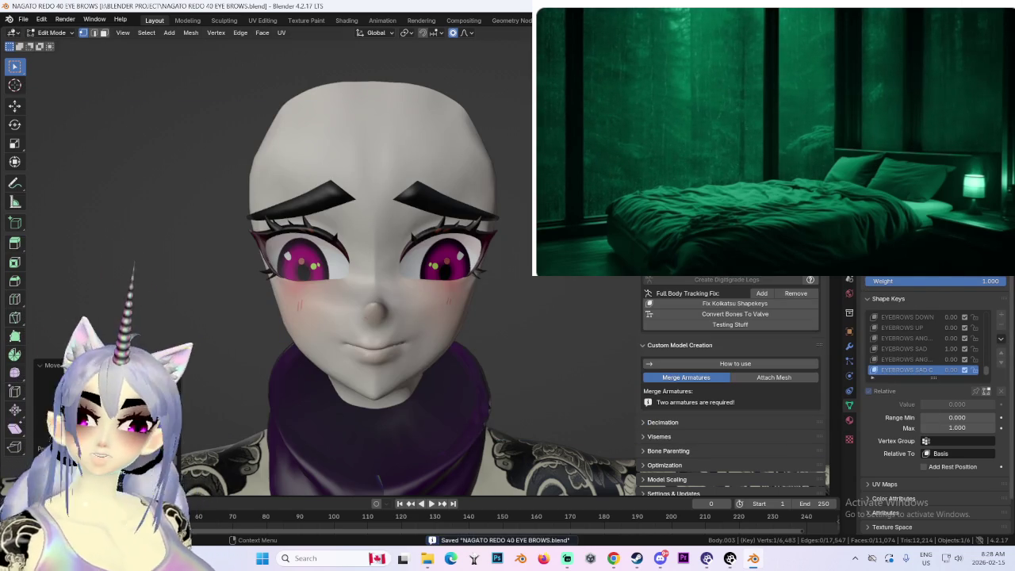
Step: Preview the AA 4 mouth shape key and zoom in on the fanged grin from the front
left_click(907, 347)
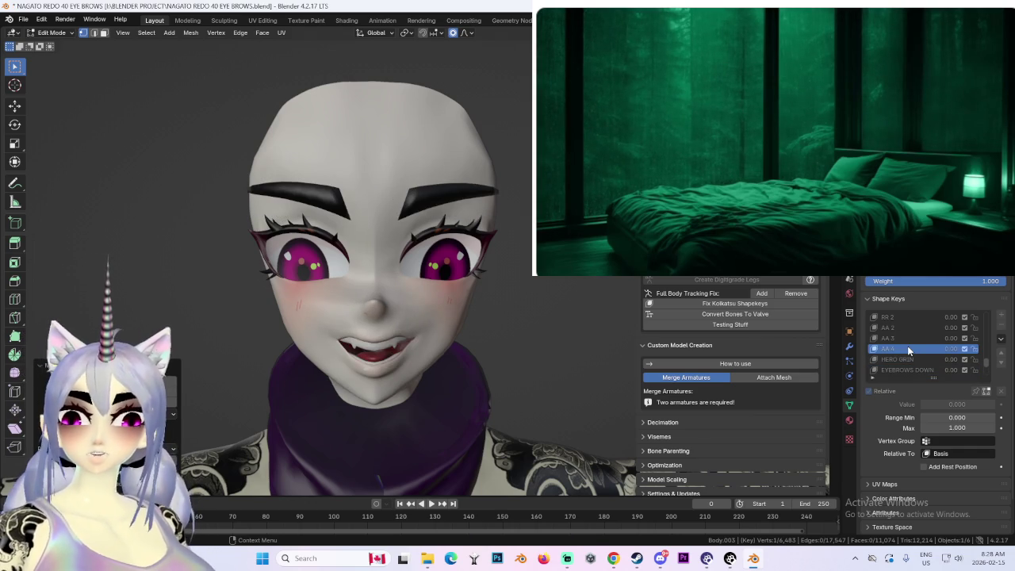
middle_click_drag(502, 380, 449, 370)
key("KP_1")
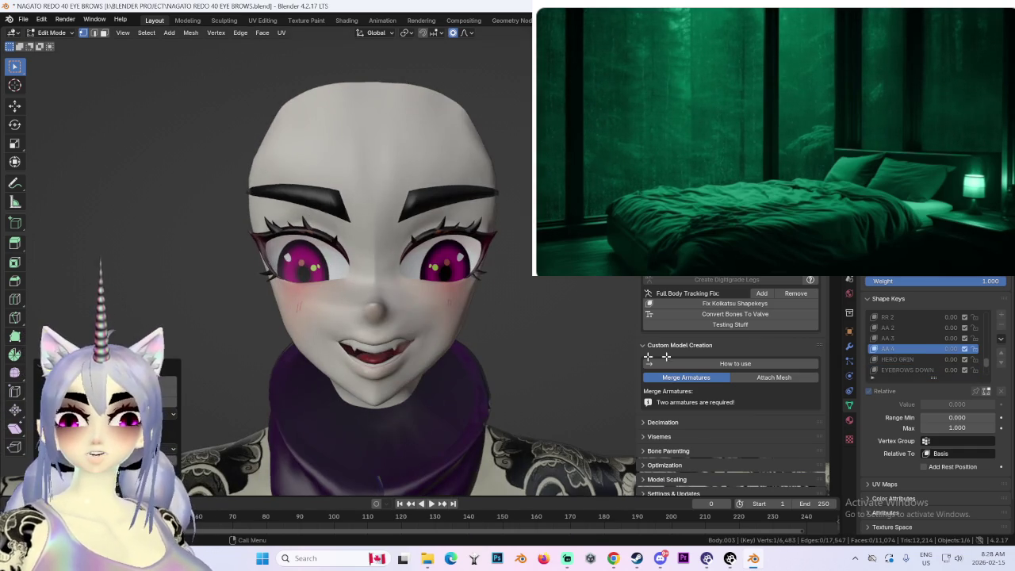
scroll(908, 352, "up", 2)
scroll(908, 352, "up", 7)
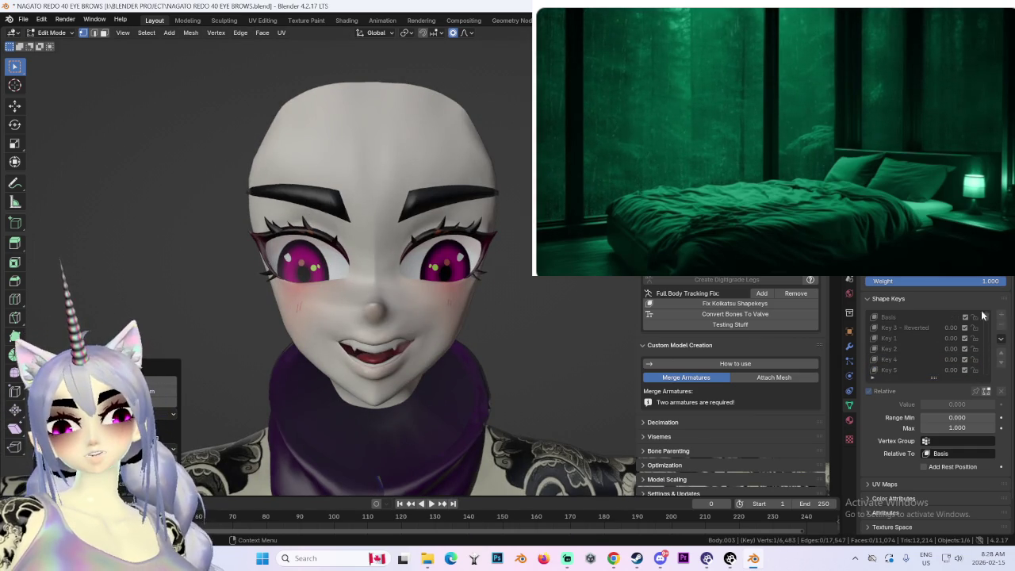
scroll(995, 341, "up", 2)
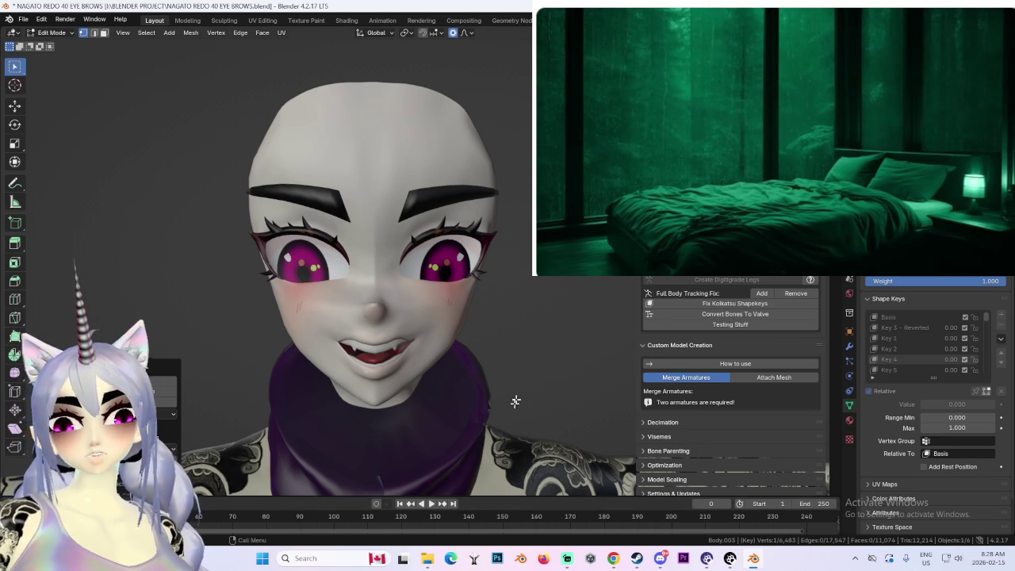
Step: Unhide the hair and switch the face to the Basis shape key in front view
key("alt+h")
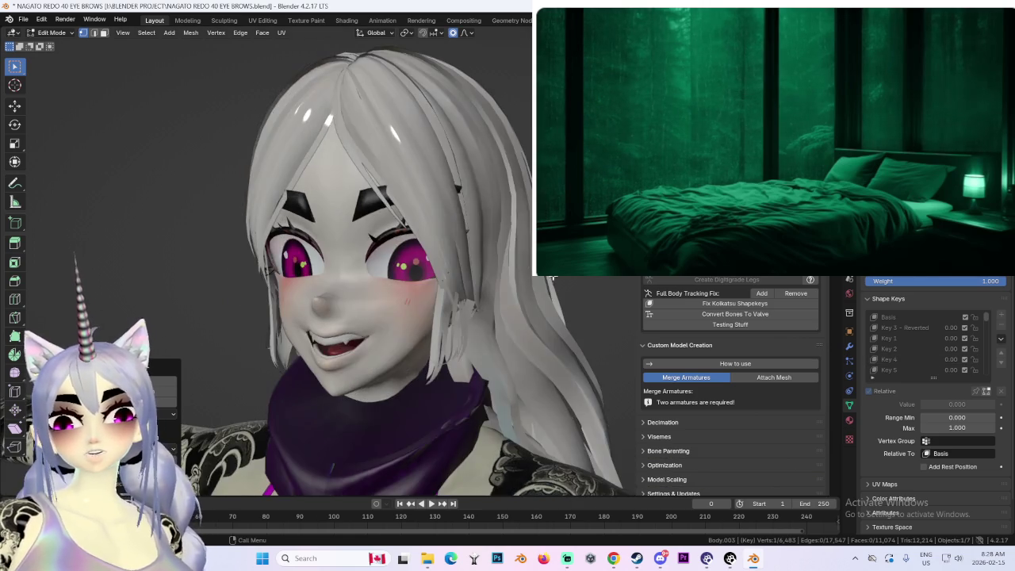
middle_click_drag(626, 285, 583, 277)
key("KP_1")
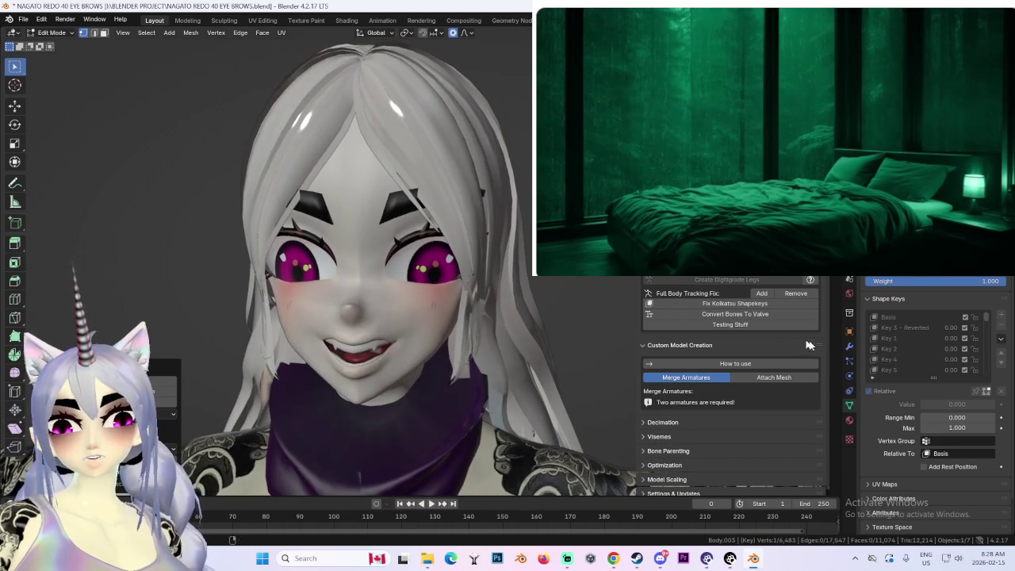
left_click(911, 317)
scroll(910, 318, "up", 1)
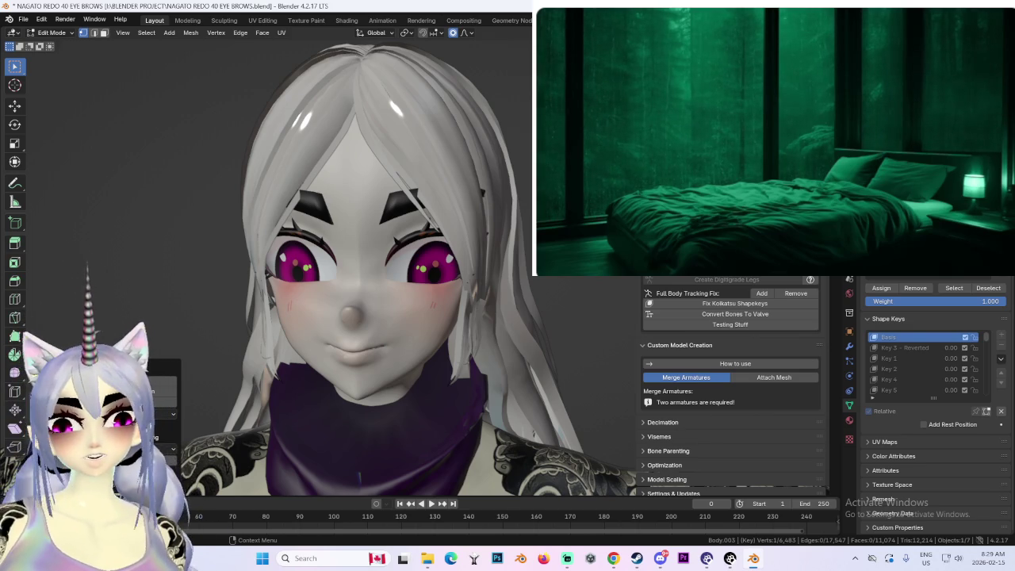
scroll(397, 245, "down", 5)
scroll(397, 245, "up", 3)
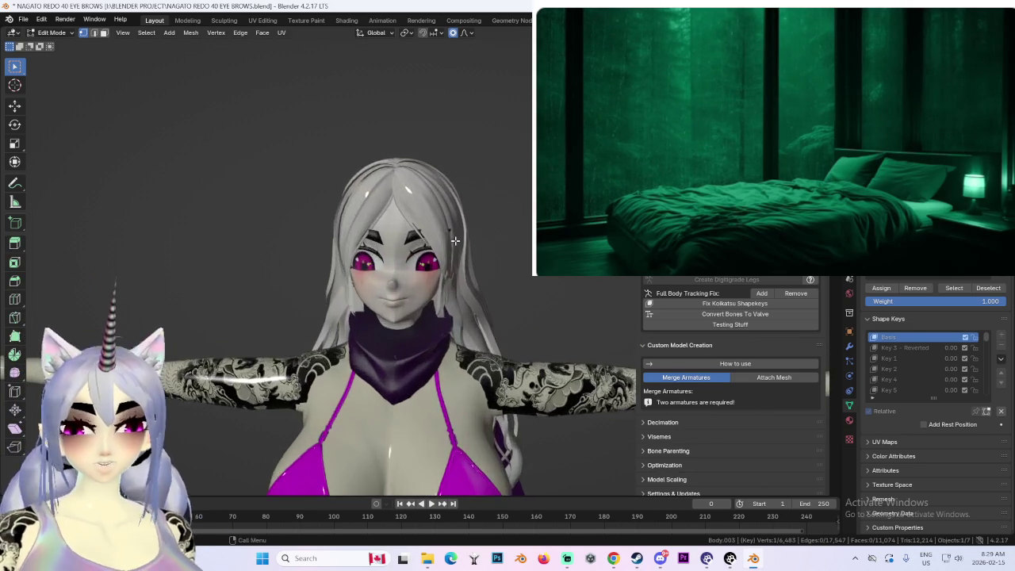
Step: Inspect the head from several angles, then return to Object Mode with the hair selected
middle_click_drag(396, 245, 525, 246)
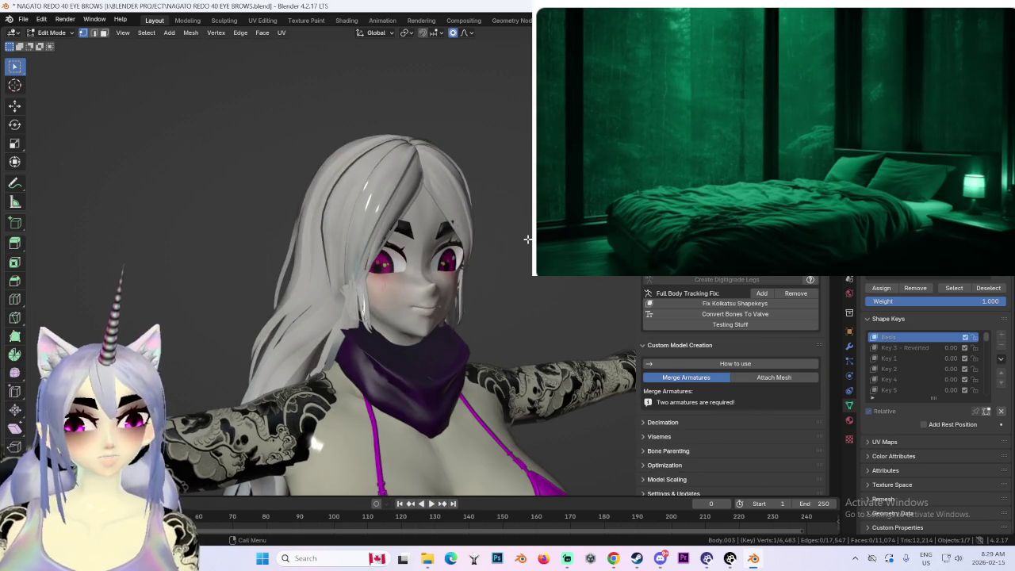
key("KP_1")
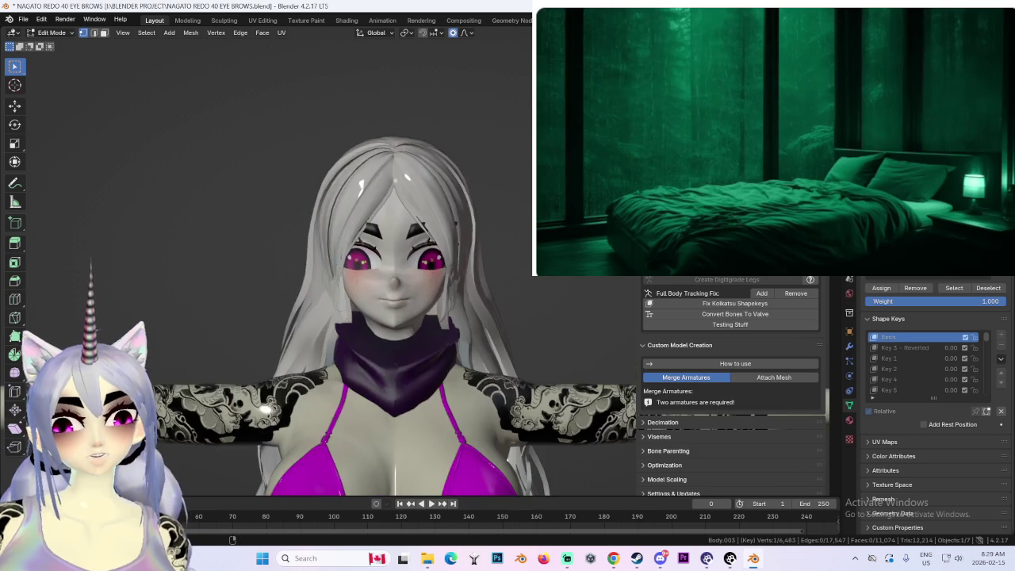
scroll(517, 173, "up", 4)
scroll(508, 235, "down", 3)
mouse_move(507, 236)
middle_mouse_down()
mouse_move(483, 265)
mouse_move(495, 213)
middle_mouse_up()
scroll(485, 257, "up", 4)
scroll(486, 257, "down", 4)
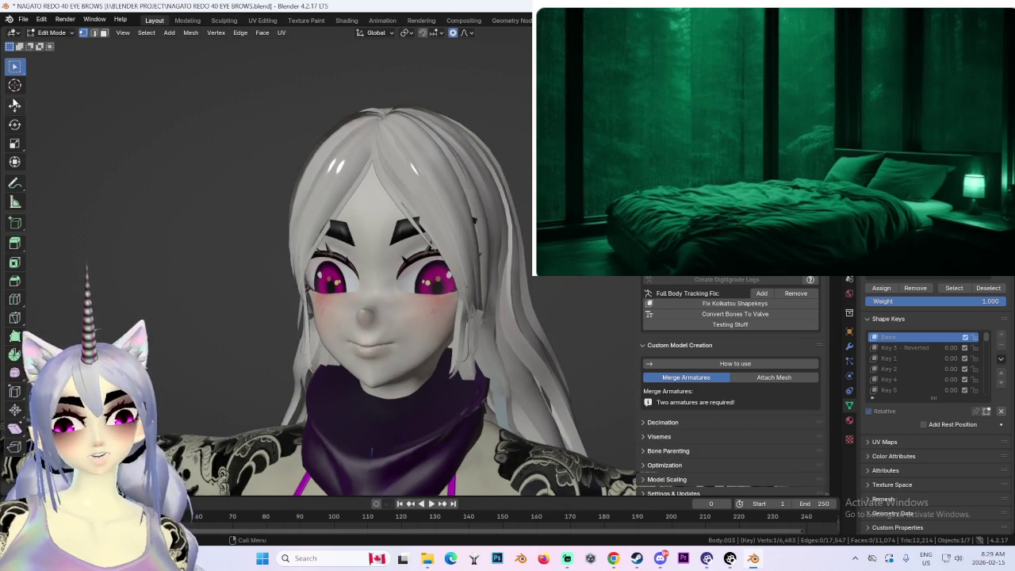
left_click(52, 33)
left_click(56, 46)
left_click(421, 149)
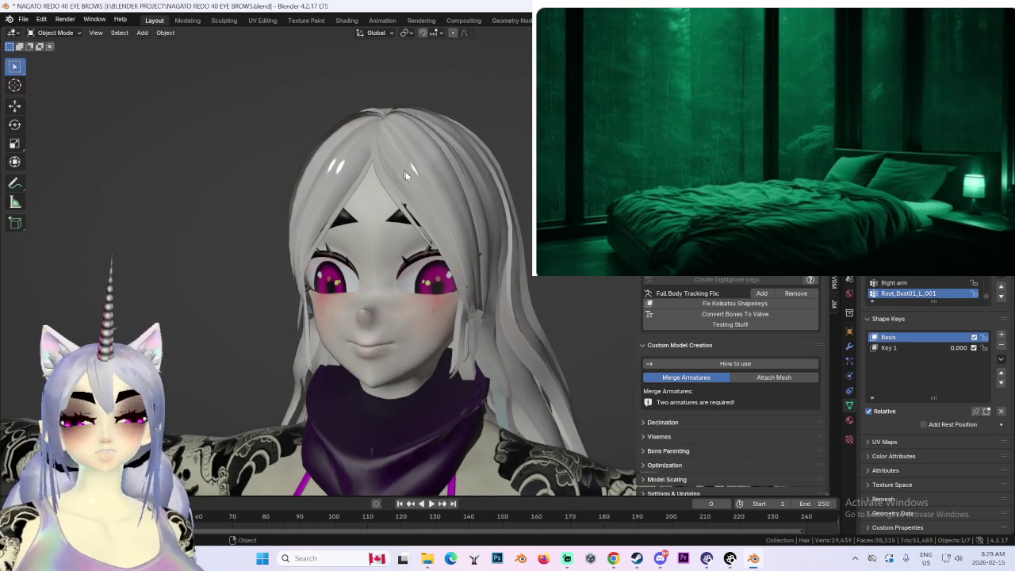
Step: Select Body.003 and drag the EYEBROWS SAD value from 1.00 to 0.00
left_click(390, 269)
scroll(988, 345, "down", 2)
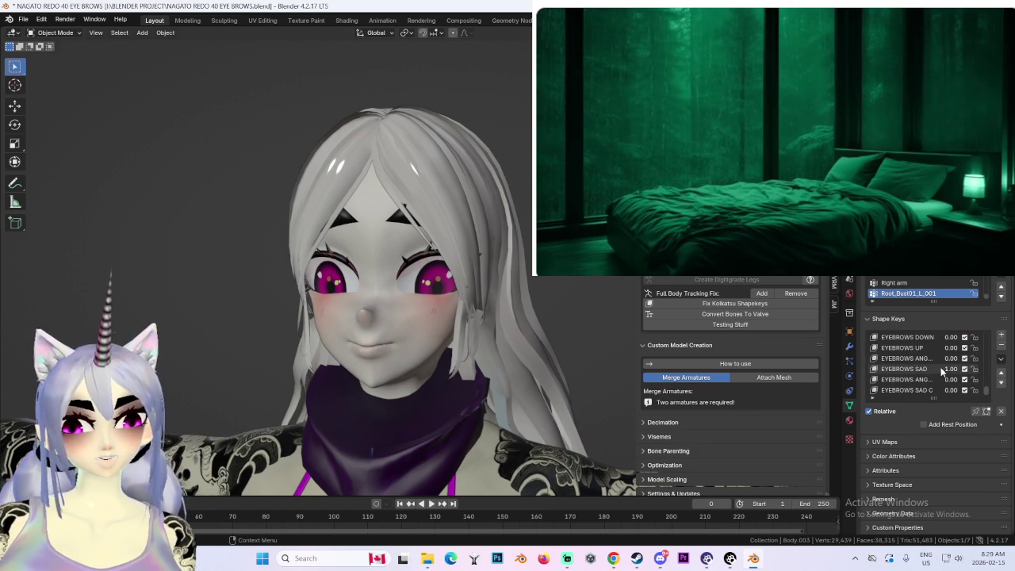
left_click_drag(951, 369, 912, 368)
scroll(532, 320, "up", 2)
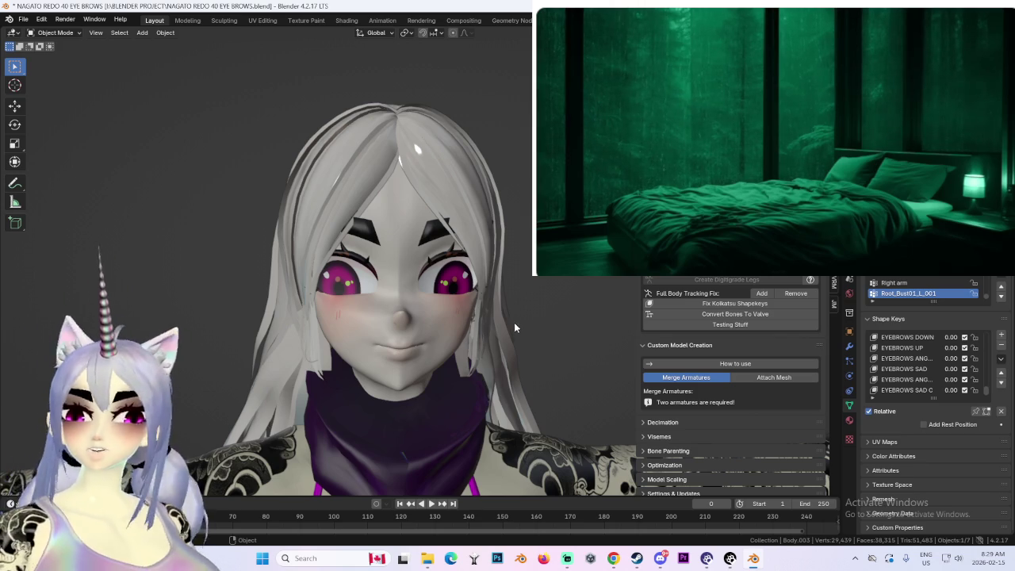
mouse_move(514, 322)
middle_mouse_down()
mouse_move(506, 354)
mouse_move(440, 332)
mouse_move(476, 305)
mouse_move(511, 305)
mouse_move(459, 325)
mouse_move(508, 310)
middle_mouse_up()
scroll(440, 333, "up", 3)
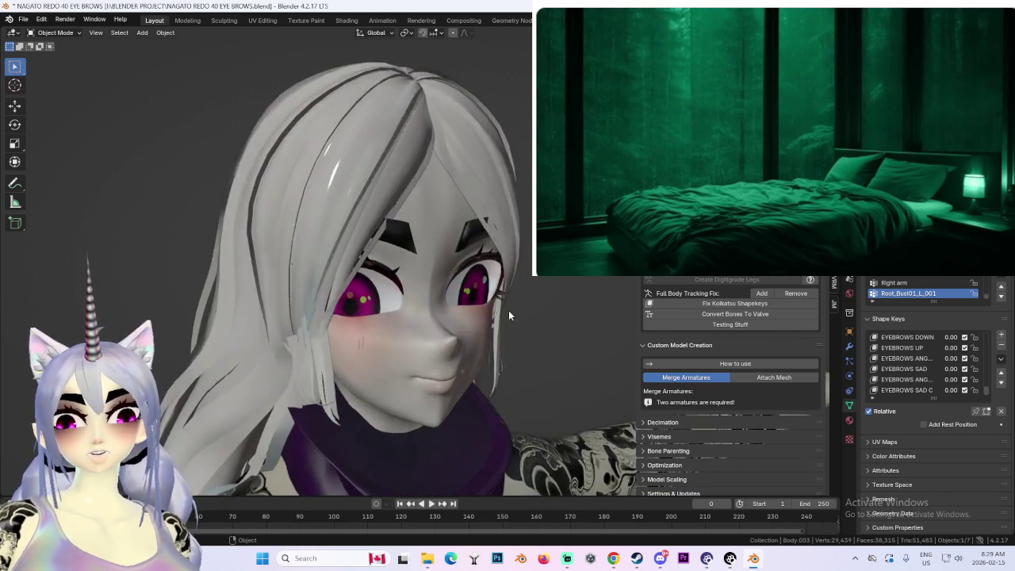
scroll(510, 311, "down", 3)
scroll(510, 310, "down", 2)
mouse_move(503, 252)
middle_mouse_down()
mouse_move(451, 257)
mouse_move(428, 278)
mouse_move(369, 272)
mouse_move(547, 277)
mouse_move(425, 306)
mouse_move(429, 327)
mouse_move(463, 298)
mouse_move(487, 251)
mouse_move(485, 223)
mouse_move(432, 262)
mouse_move(476, 262)
mouse_move(454, 274)
mouse_move(313, 284)
mouse_move(298, 307)
mouse_move(362, 285)
mouse_move(509, 286)
middle_mouse_up()
scroll(509, 286, "down", 5)
scroll(395, 432, "up", 2)
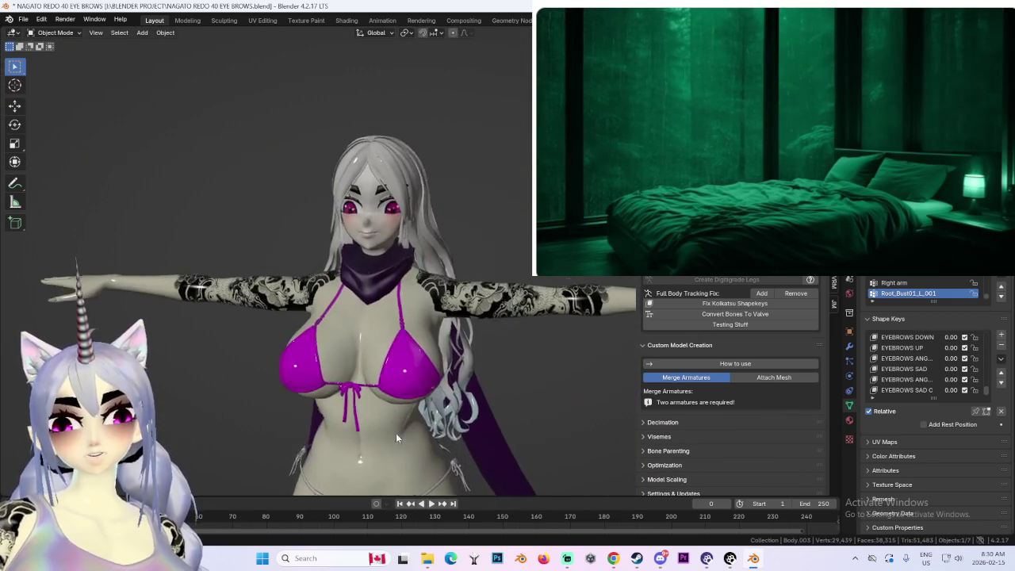
scroll(420, 367, "up", 2)
mouse_move(420, 366)
middle_mouse_down()
mouse_move(468, 238)
mouse_move(393, 323)
mouse_move(476, 349)
middle_mouse_up()
scroll(468, 238, "down", 4)
scroll(488, 361, "up", 4)
scroll(483, 317, "down", 3)
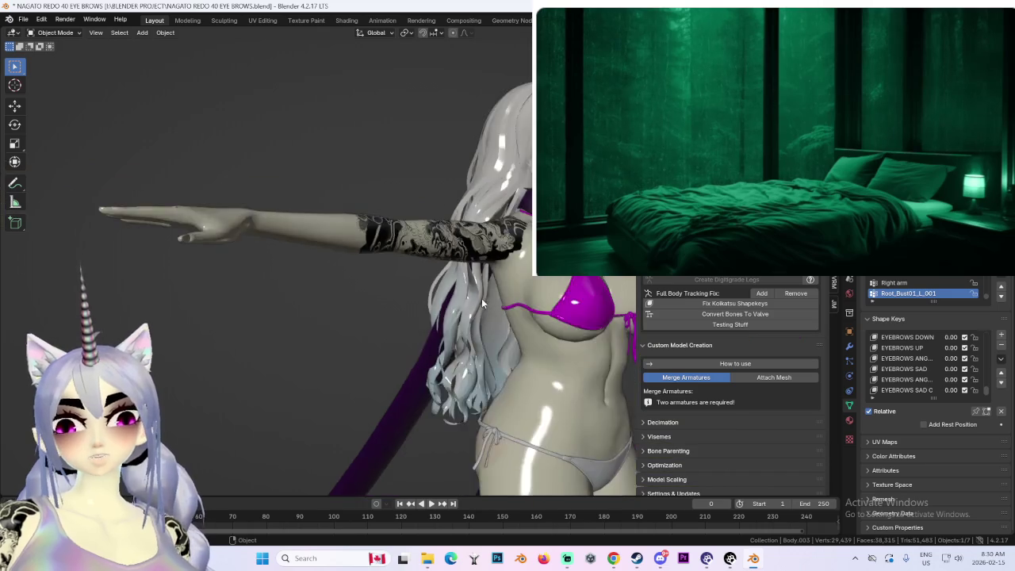
scroll(487, 320, "down", 3)
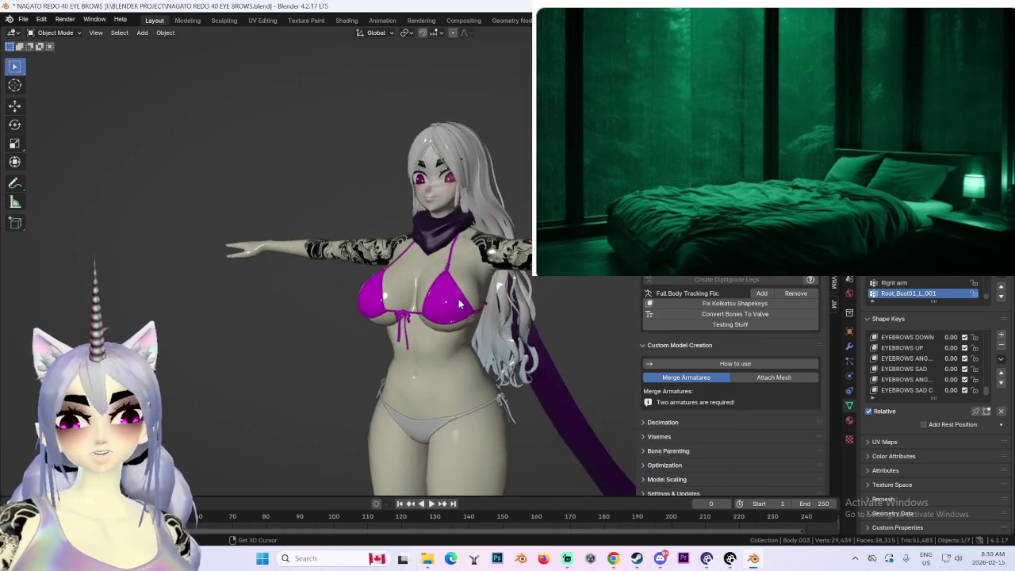
mouse_move(478, 317)
middle_mouse_down()
mouse_move(440, 421)
mouse_move(422, 230)
mouse_move(425, 359)
mouse_move(516, 351)
mouse_move(501, 406)
mouse_move(463, 356)
mouse_move(496, 351)
mouse_move(426, 345)
mouse_move(426, 315)
mouse_move(460, 341)
mouse_move(322, 227)
mouse_move(302, 222)
middle_mouse_up()
scroll(496, 351, "up", 2)
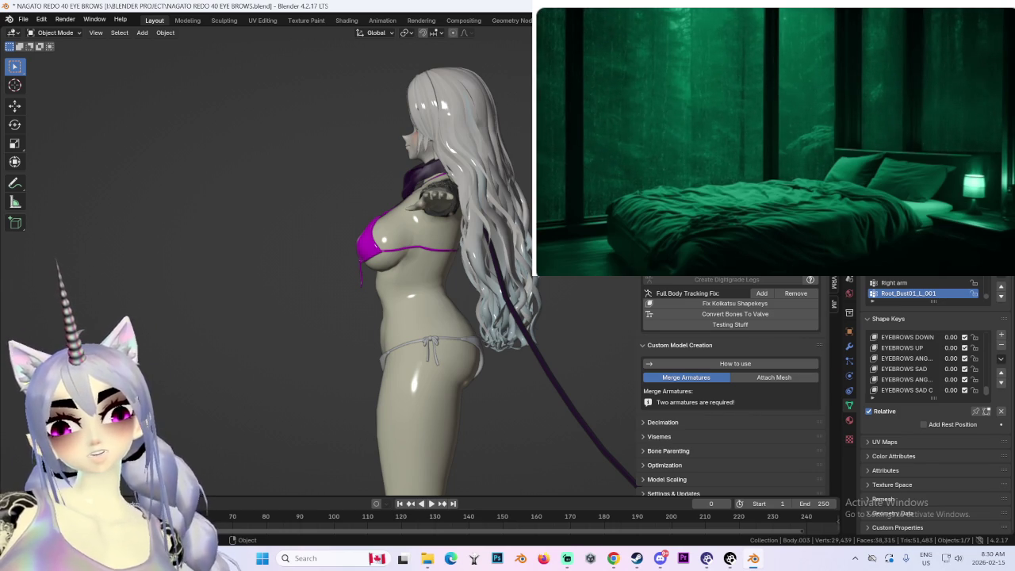
mouse_move(460, 97)
middle_mouse_down()
mouse_move(555, 98)
mouse_move(464, 145)
mouse_move(475, 145)
middle_mouse_up()
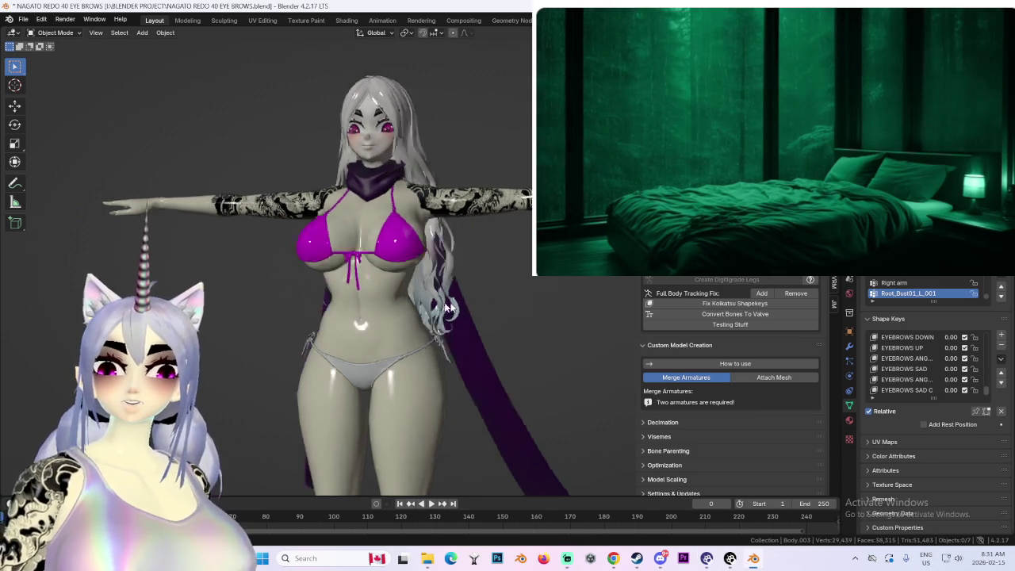
mouse_move(469, 308)
middle_mouse_down()
mouse_move(493, 375)
mouse_move(564, 382)
middle_mouse_up()
scroll(493, 375, "up", 3)
scroll(413, 272, "up", 3)
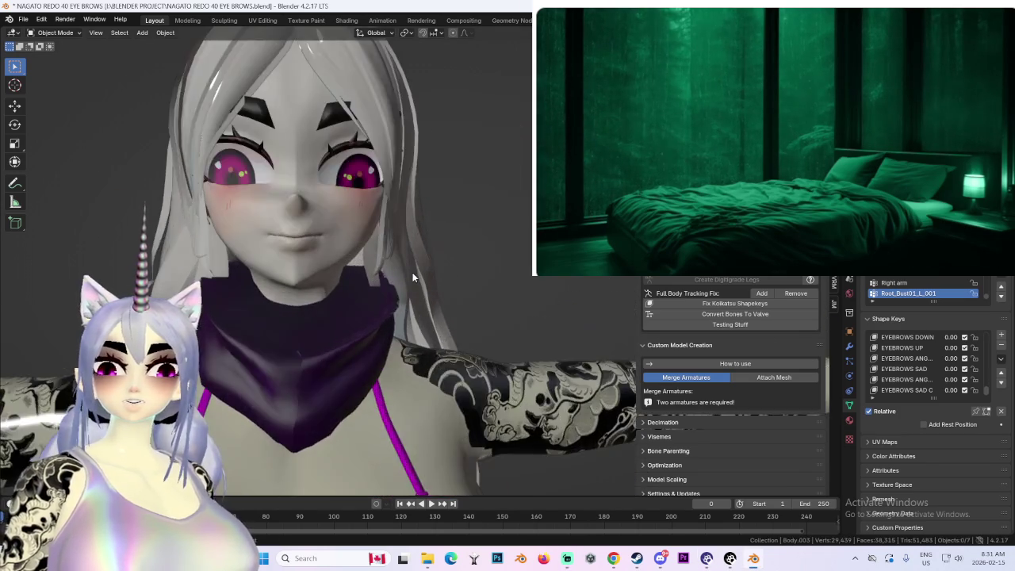
scroll(476, 294, "up", 2)
scroll(542, 315, "up", 2)
scroll(500, 323, "up", 2)
scroll(500, 323, "down", 2)
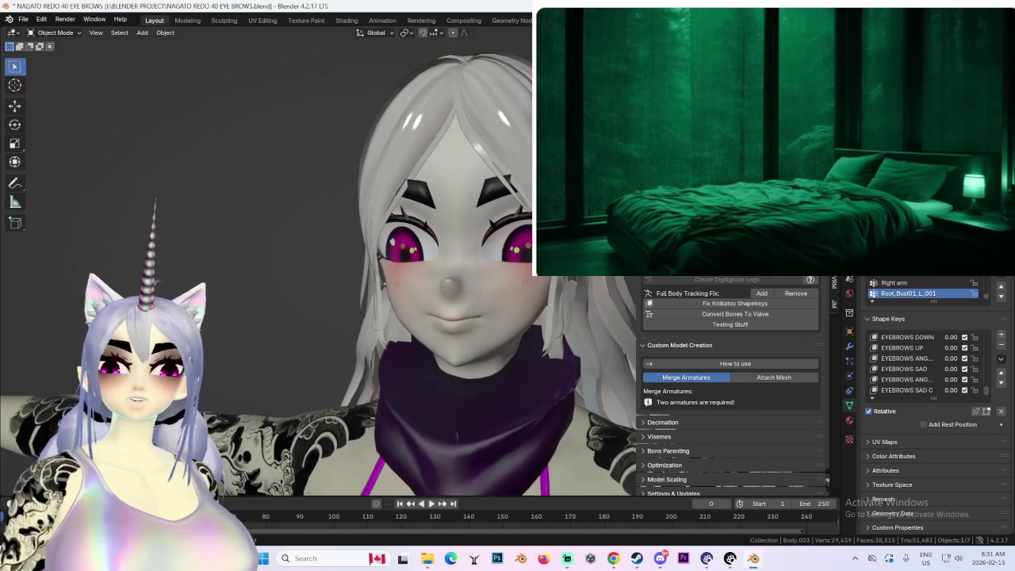
middle_click_drag(500, 323, 508, 215)
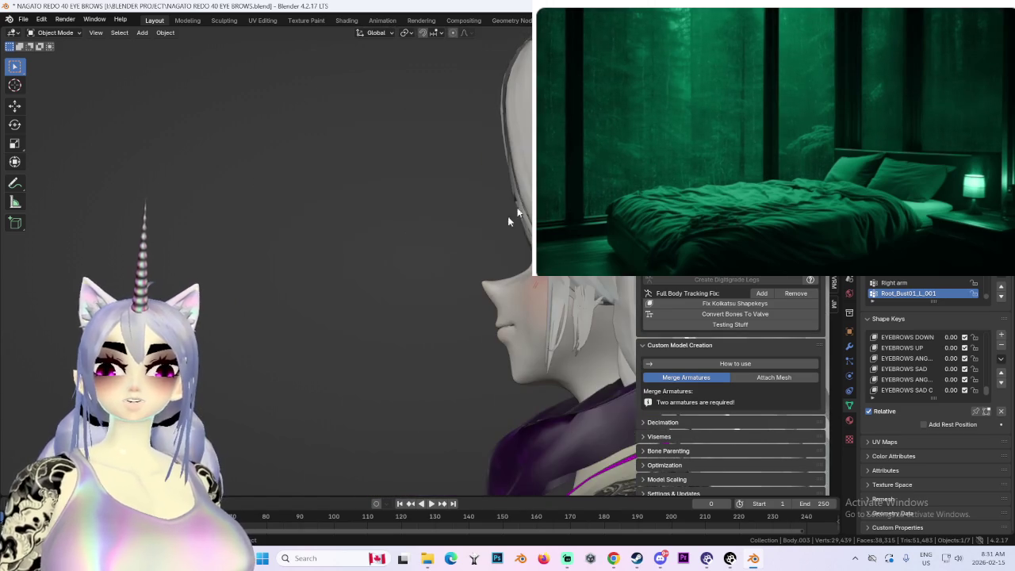
mouse_move(426, 216)
middle_mouse_down()
mouse_move(501, 226)
mouse_move(482, 246)
middle_mouse_up()
scroll(524, 251, "up", 2)
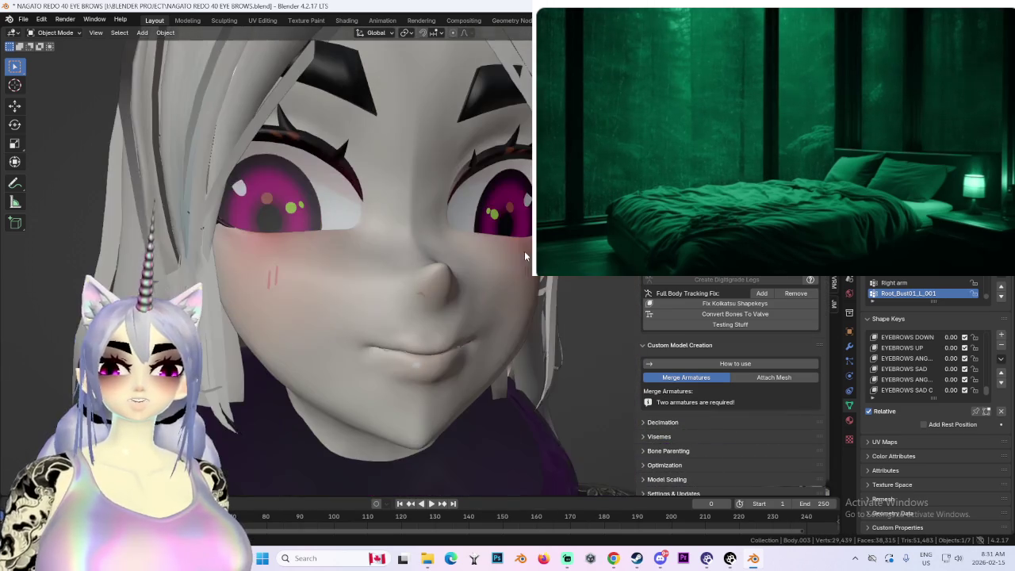
scroll(422, 333, "down", 1)
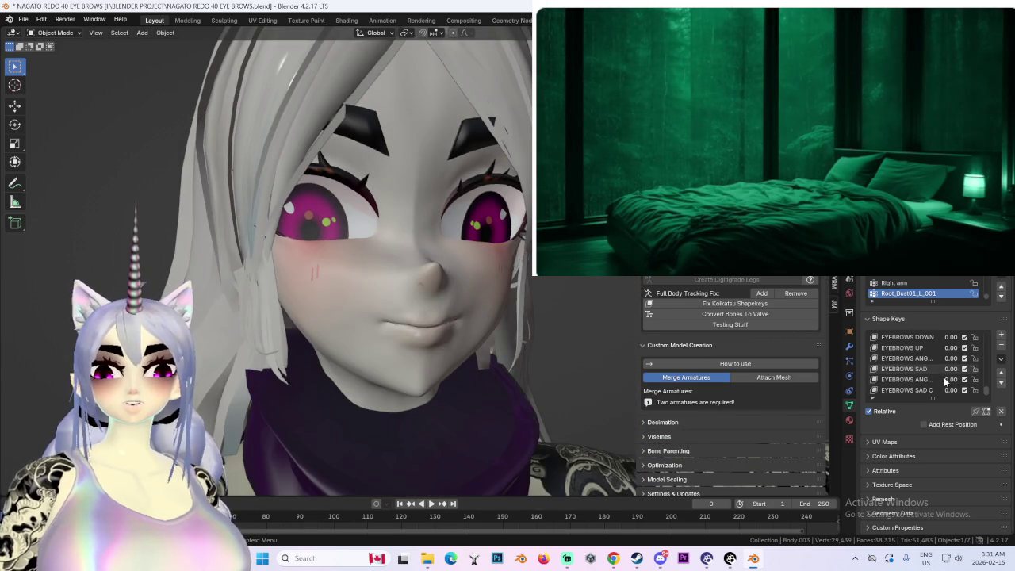
scroll(912, 372, "up", 5)
left_click_drag(951, 368, 984, 369)
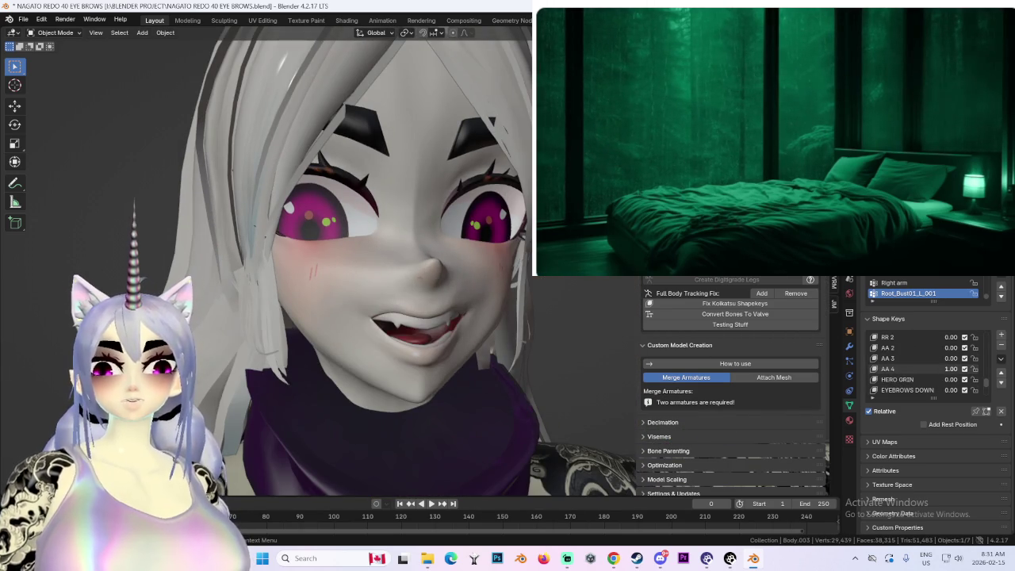
mouse_move(507, 320)
middle_mouse_down()
mouse_move(546, 323)
mouse_move(498, 327)
middle_mouse_up()
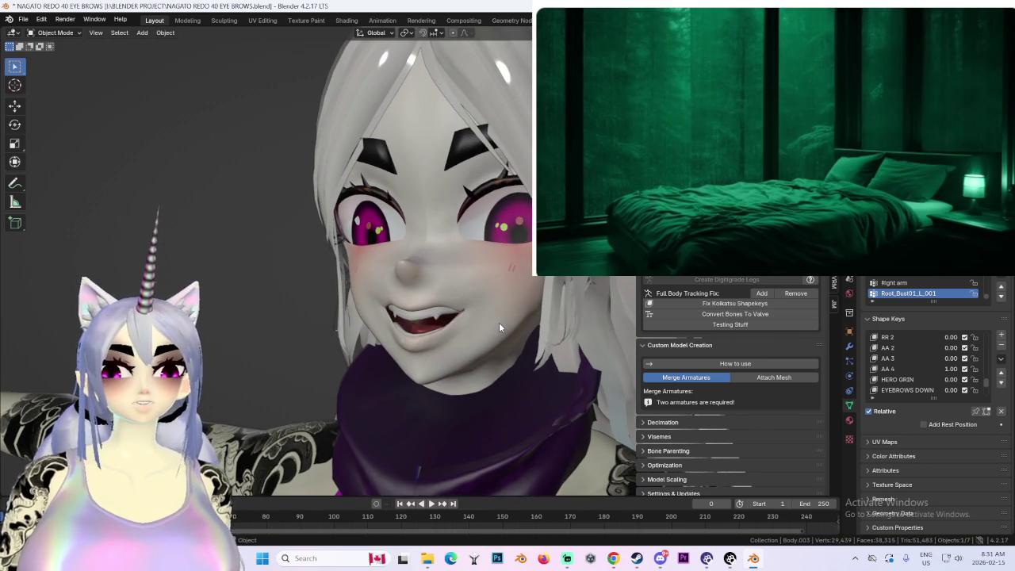
scroll(499, 322, "up", 3)
mouse_move(499, 325)
middle_mouse_down()
mouse_move(571, 321)
mouse_move(524, 325)
middle_mouse_up()
scroll(508, 323, "down", 2)
left_click(965, 379)
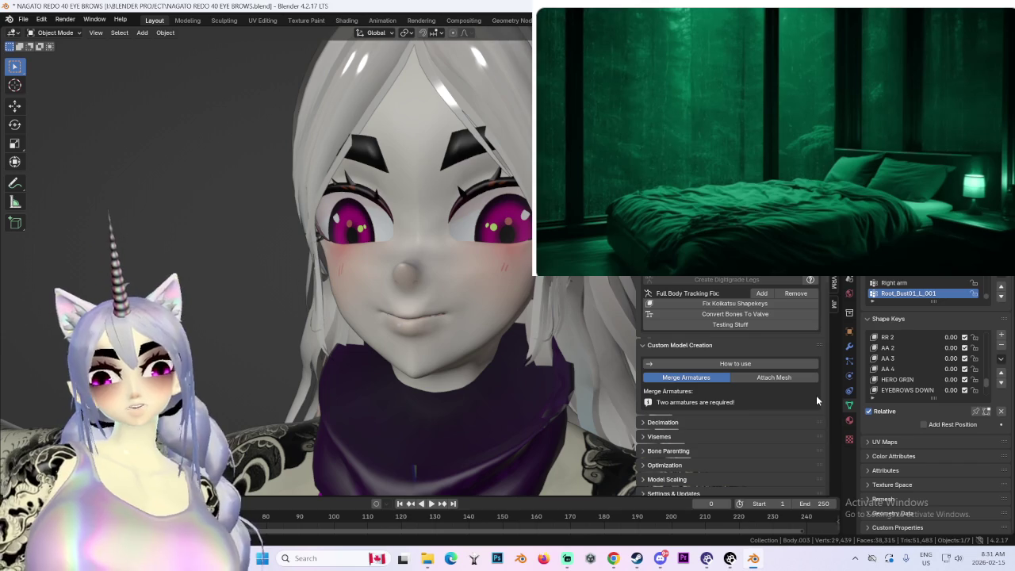
mouse_move(336, 153)
middle_mouse_down()
mouse_move(392, 153)
mouse_move(449, 230)
mouse_move(461, 227)
mouse_move(354, 226)
mouse_move(473, 220)
mouse_move(482, 151)
middle_mouse_up()
scroll(394, 164, "down", 2)
scroll(449, 230, "down", 2)
scroll(494, 230, "up", 1)
scroll(484, 230, "up", 1)
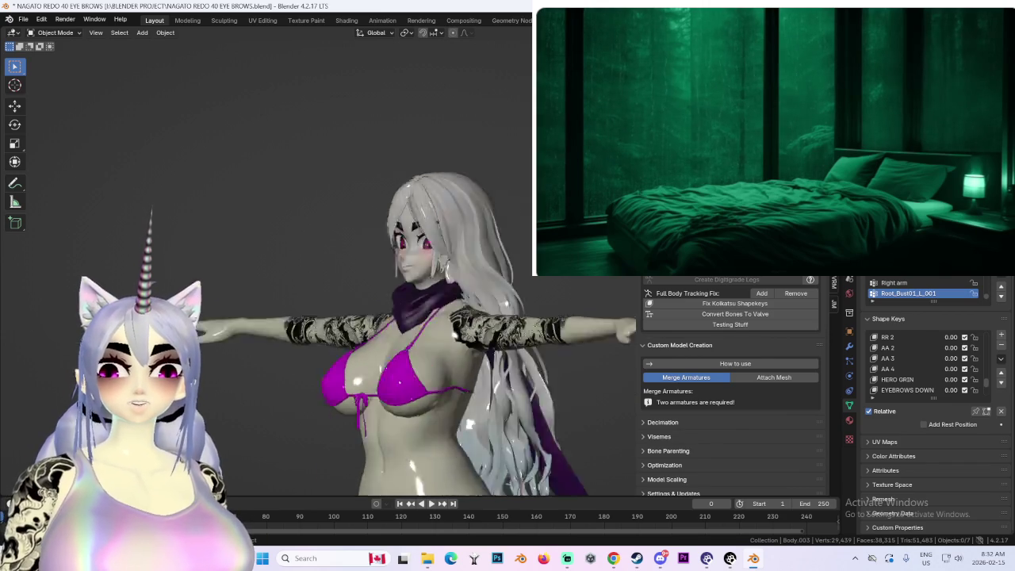
scroll(482, 152, "up", 1)
scroll(480, 193, "up", 1)
middle_click_drag(480, 193, 478, 222)
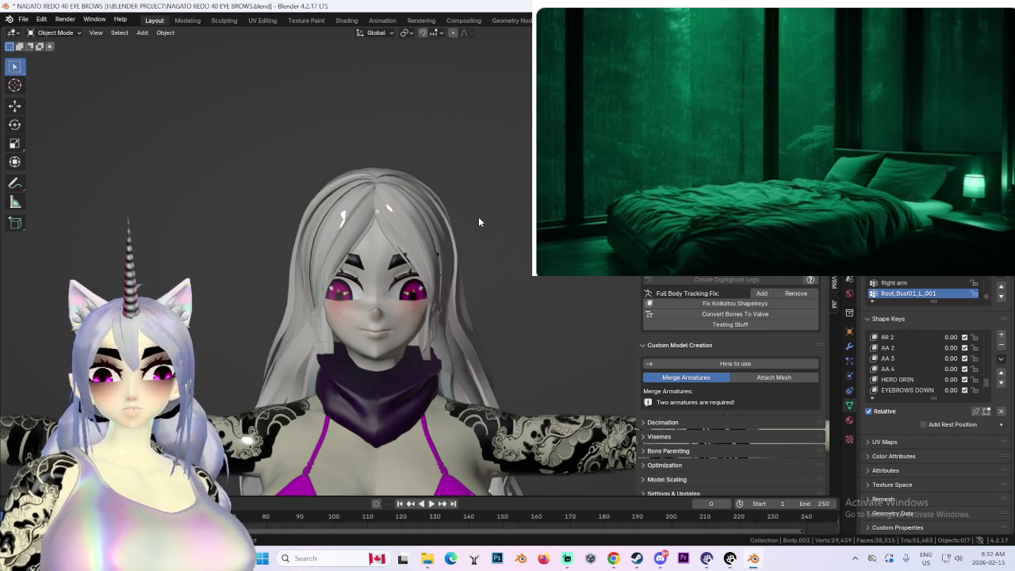
Step: Raise the HERO GRIN shape key value and scroll through the Shape Keys list
left_click(949, 379)
left_click_drag(949, 383, 999, 383)
scroll(919, 373, "up", 3)
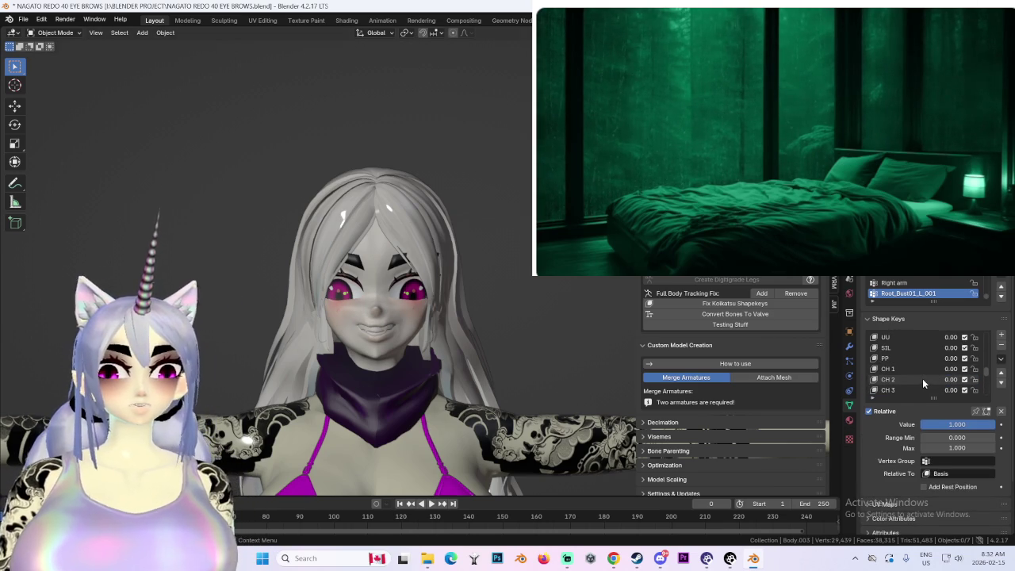
scroll(922, 379, "up", 5)
scroll(922, 378, "down", 7)
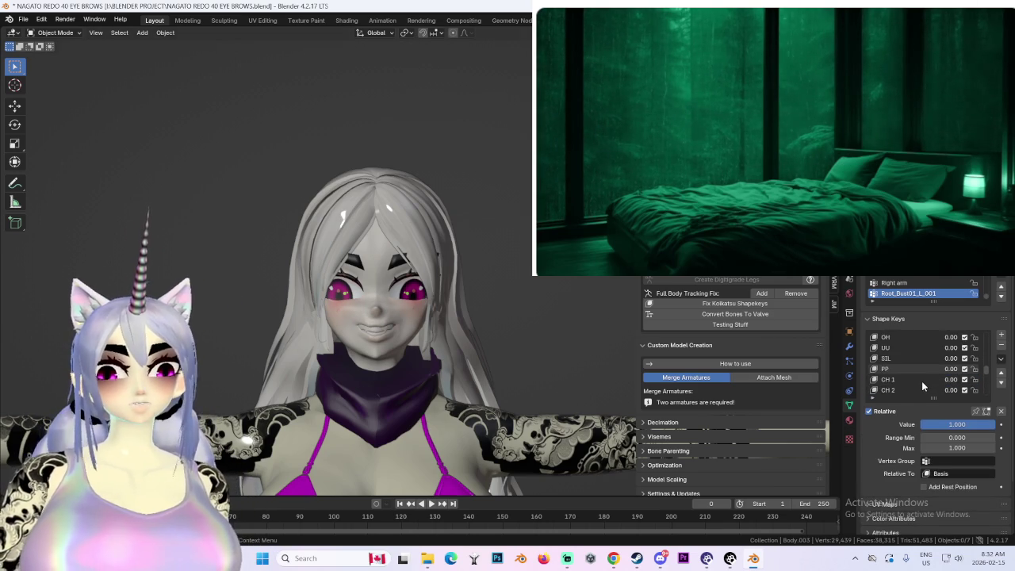
scroll(922, 381, "down", 1)
scroll(921, 382, "down", 1)
scroll(923, 384, "down", 1)
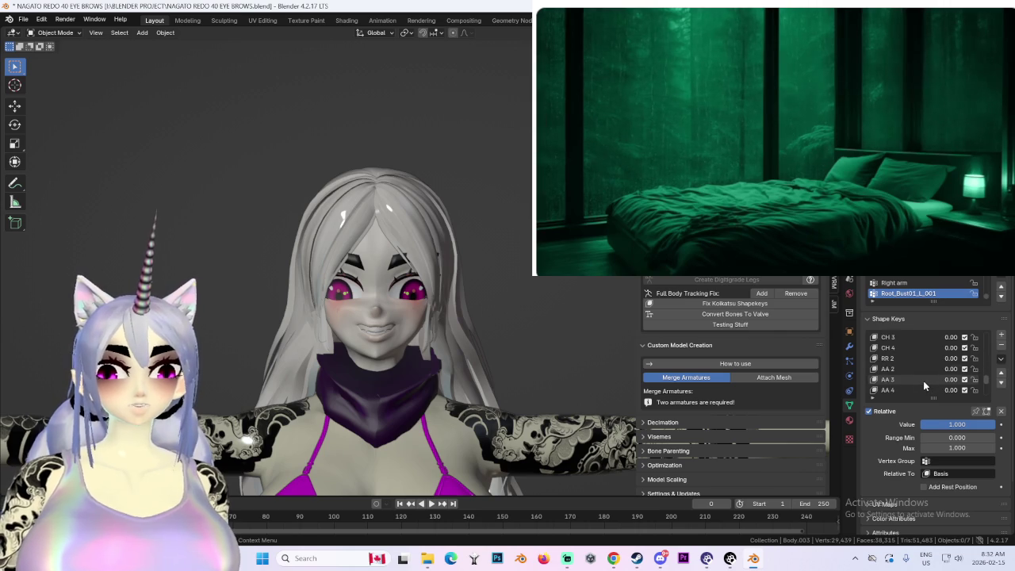
scroll(923, 381, "down", 1)
scroll(923, 382, "up", 4)
scroll(923, 380, "up", 3)
scroll(922, 381, "up", 3)
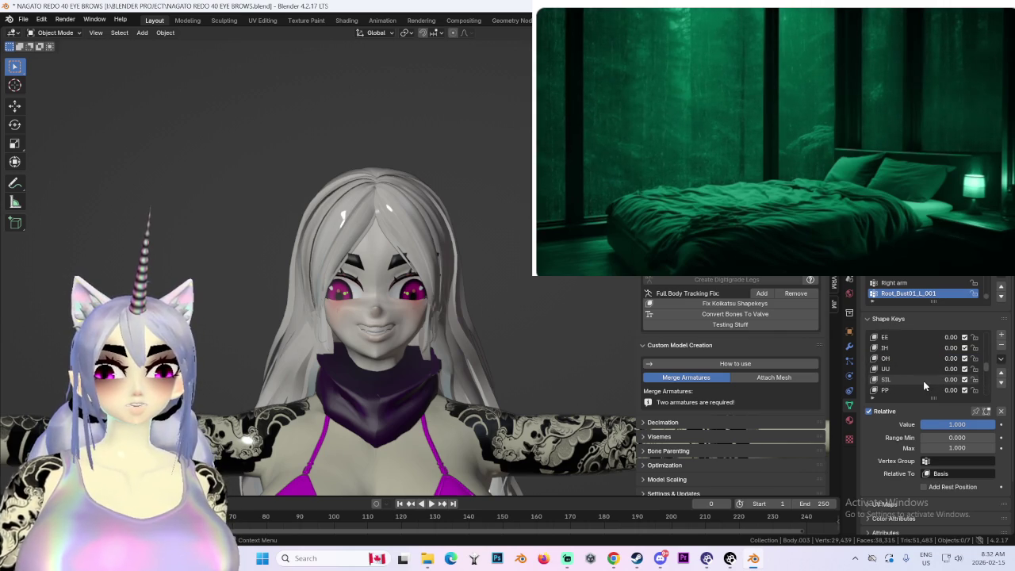
scroll(923, 381, "up", 3)
scroll(922, 380, "down", 3)
scroll(915, 383, "down", 3)
scroll(915, 384, "down", 3)
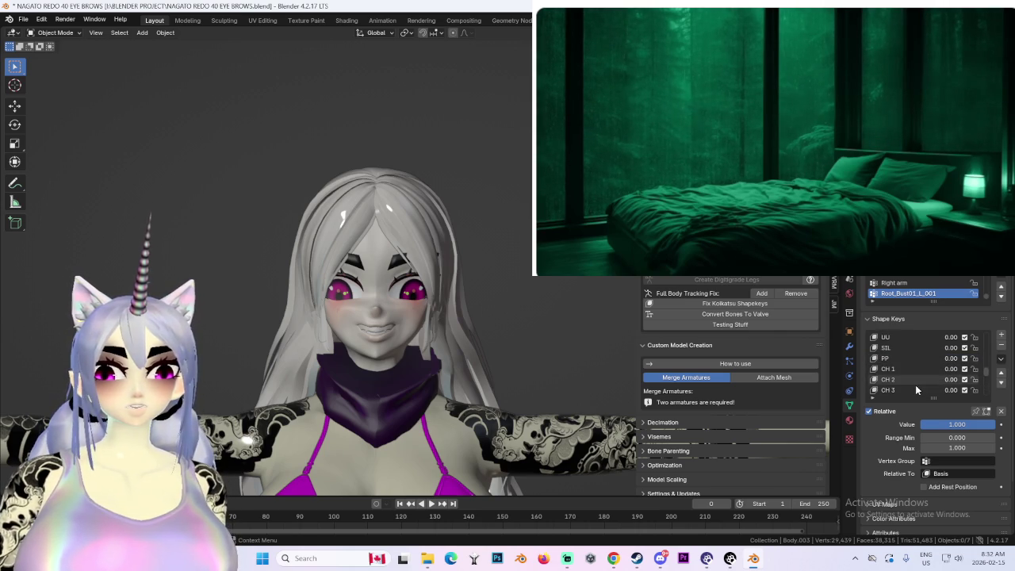
scroll(915, 385, "down", 2)
scroll(915, 385, "up", 3)
Step: Set RR 2 to 1.00 and test EYEBROWS DOWN at full strength
left_click(904, 369)
left_click_drag(951, 369, 975, 368)
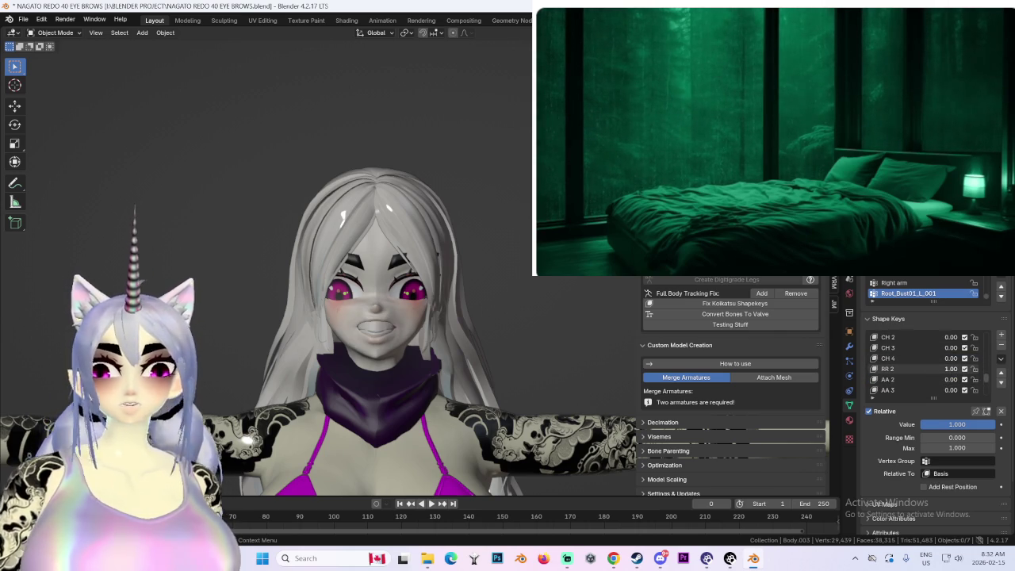
scroll(944, 365, "down", 6)
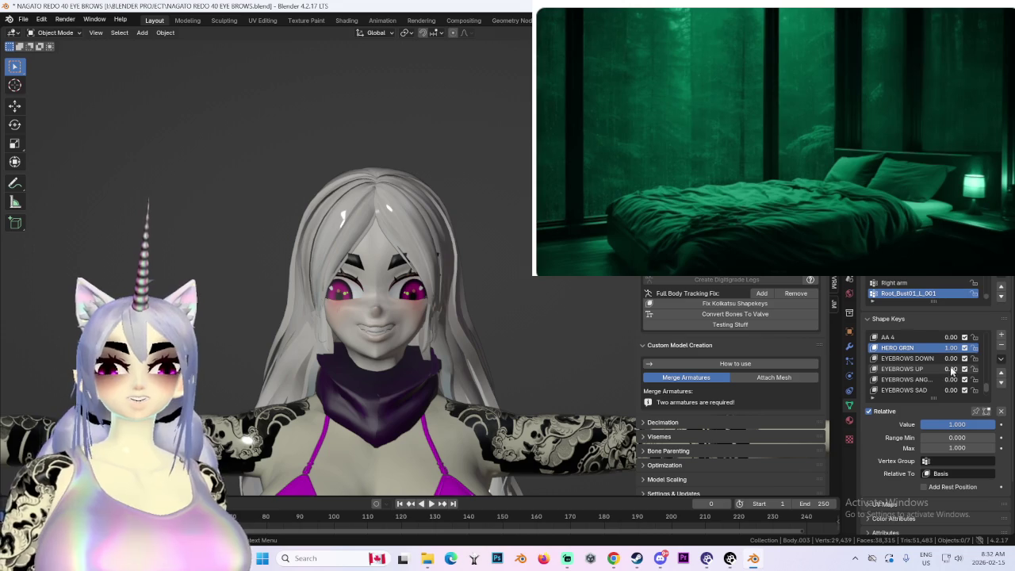
left_click_drag(950, 358, 975, 358)
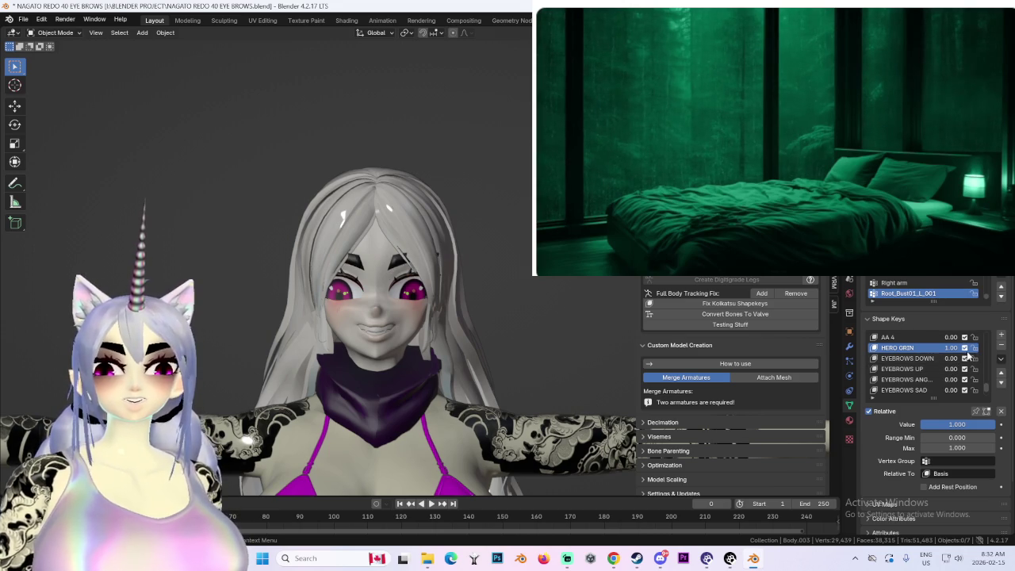
scroll(968, 356, "up", 2)
scroll(956, 367, "up", 2)
scroll(943, 378, "up", 2)
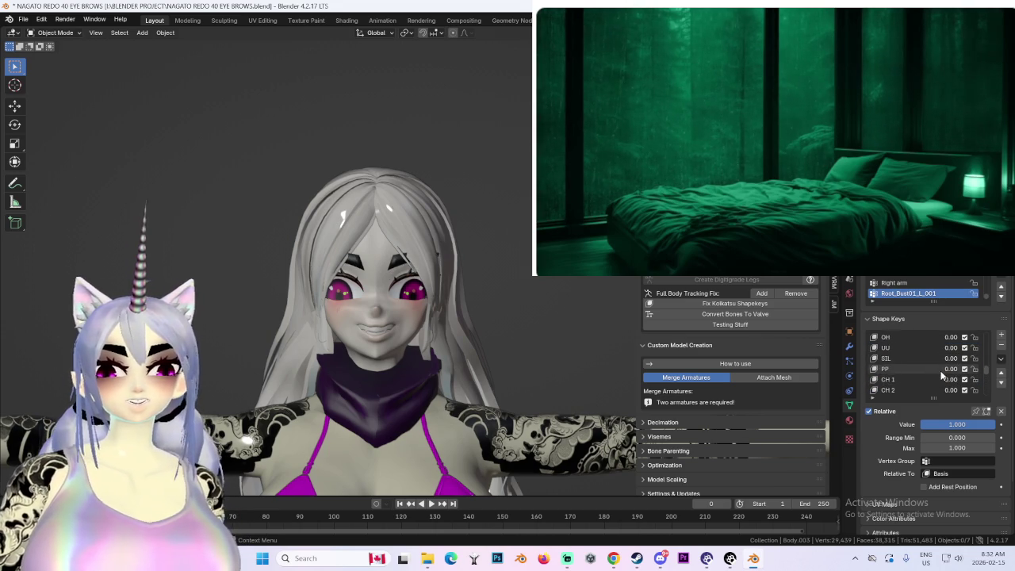
Step: Set WINCE BLINK and EYEBROWS ANGRY to 1.00 to test them together
left_click_drag(950, 369, 975, 368)
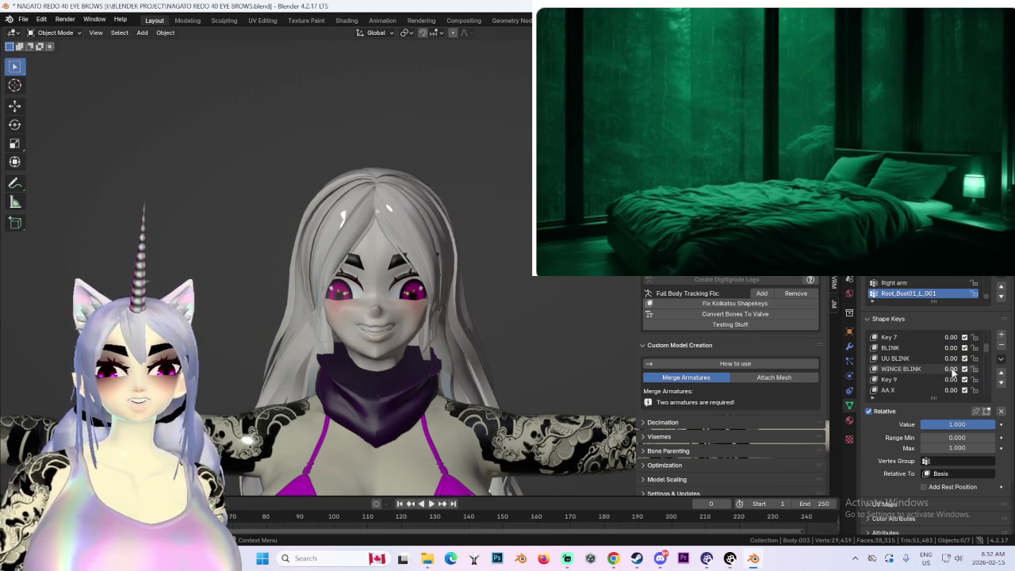
scroll(516, 341, "up", 2)
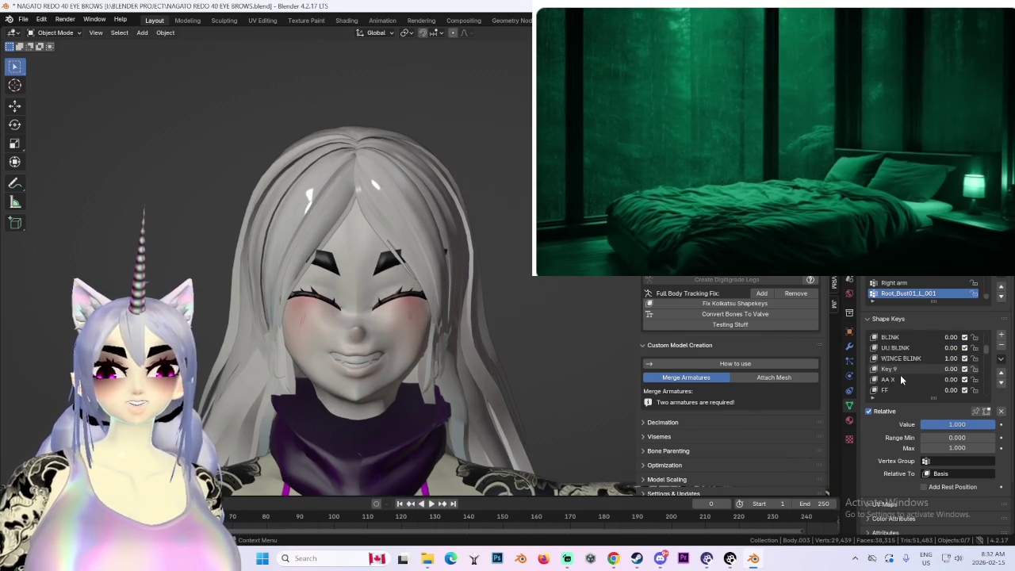
scroll(900, 374, "up", 2)
scroll(901, 374, "up", 2)
scroll(901, 369, "up", 2)
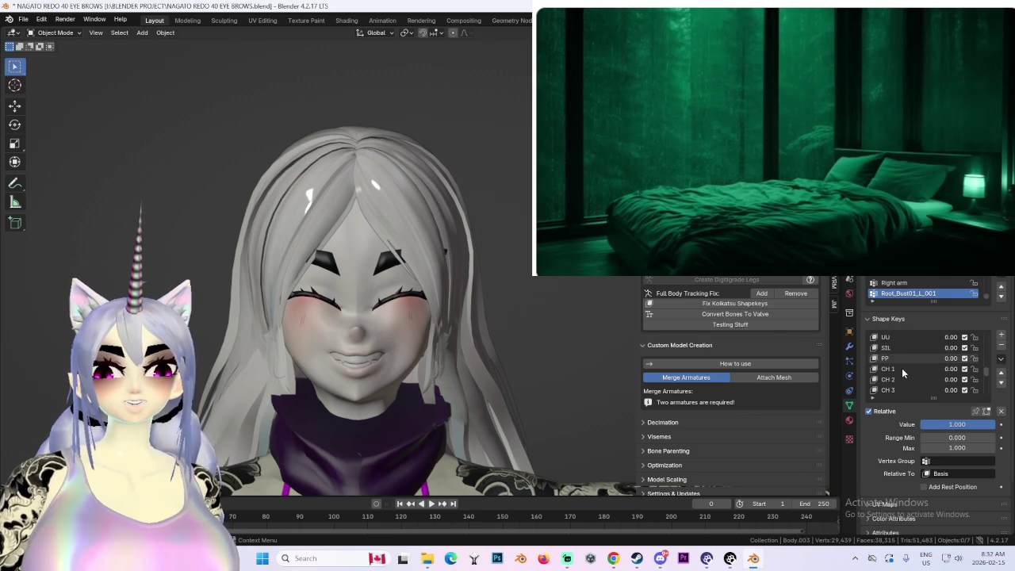
scroll(904, 368, "down", 5)
scroll(920, 367, "down", 5)
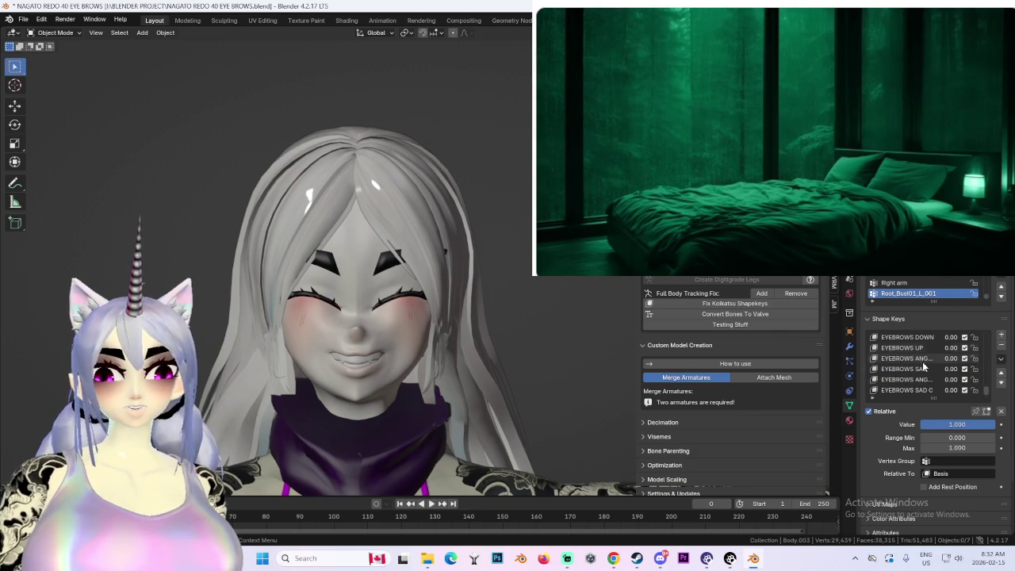
mouse_move(950, 379)
left_mouse_down()
mouse_move(975, 379)
mouse_move(944, 381)
left_mouse_up()
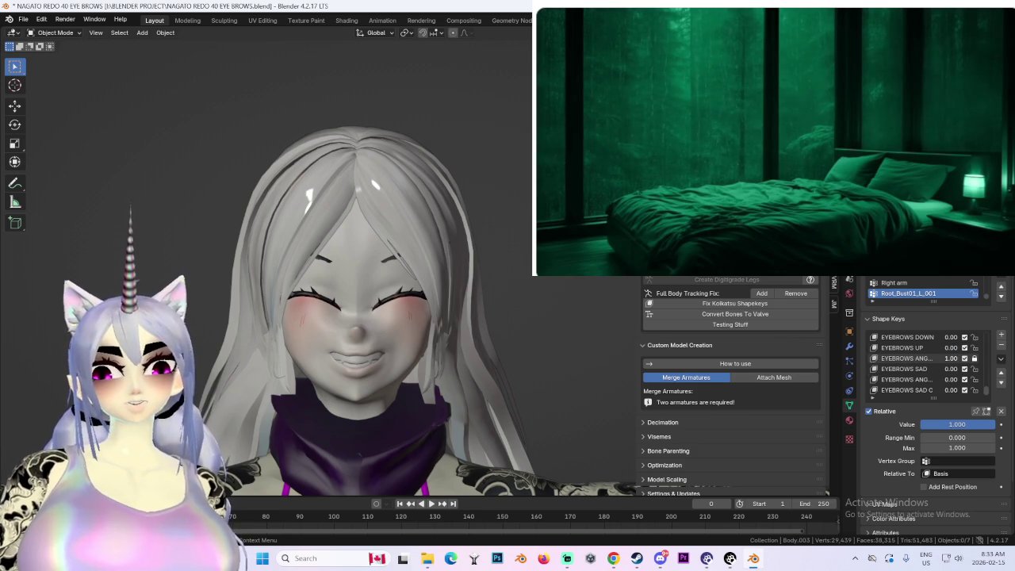
Step: Return EYEBROWS ANGRY to zero and copy its key name
middle_click_drag(444, 309, 495, 304)
scroll(494, 305, "up", 3)
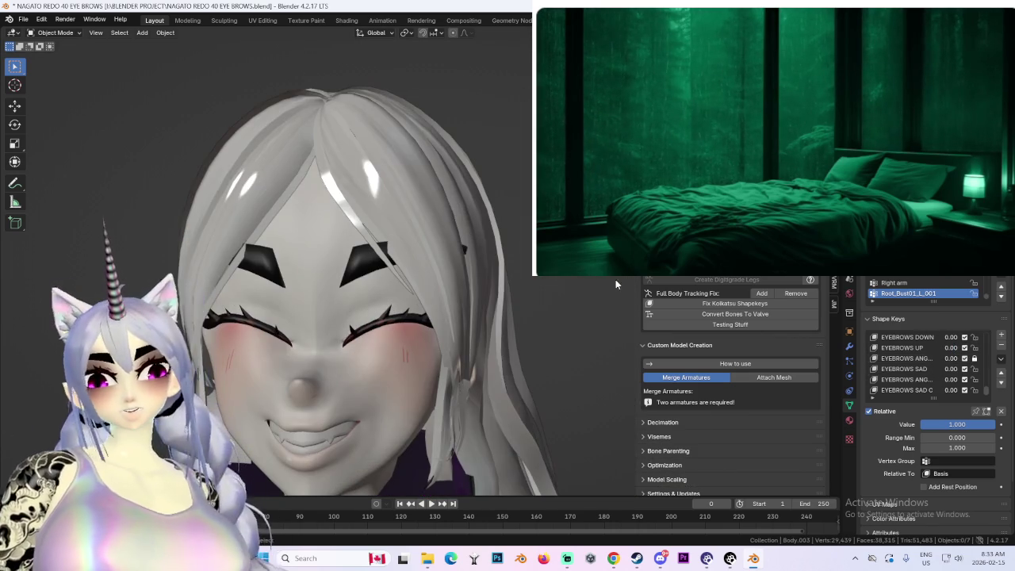
double_click(904, 358)
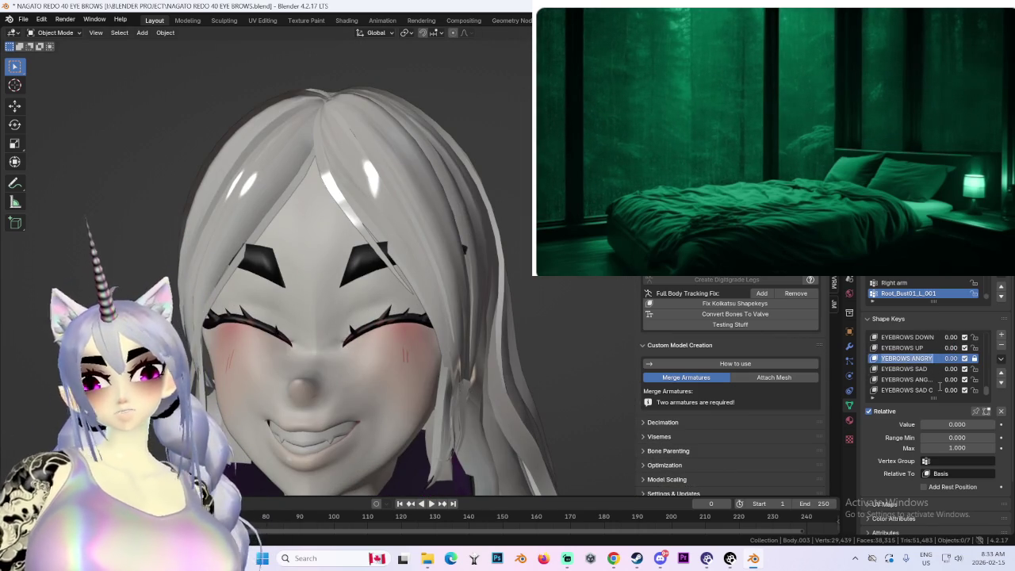
scroll(928, 388, "down", 1)
Step: Add a new shape key on the head named EYEBROWS FORWARD
left_click(918, 390)
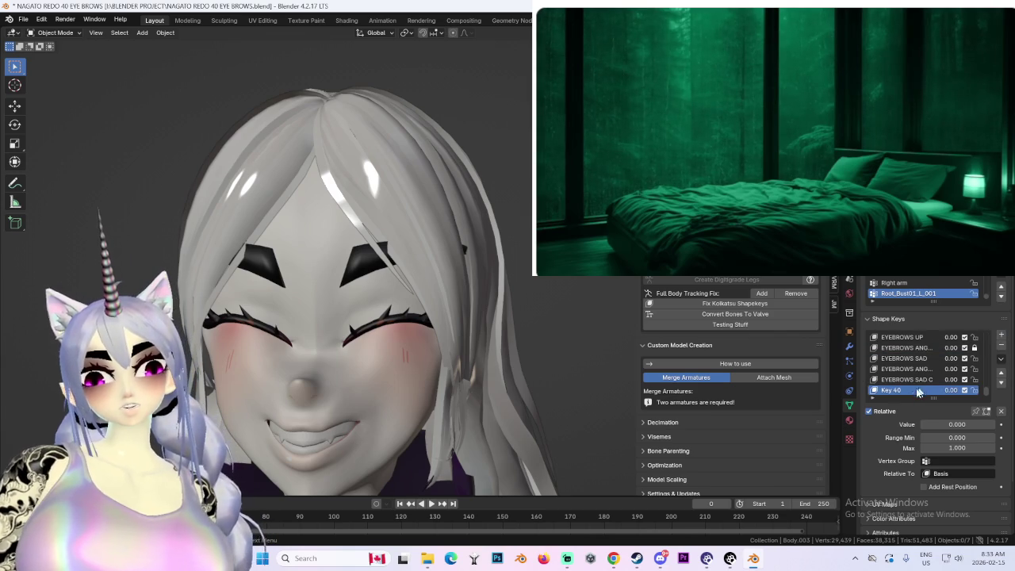
double_click(918, 391)
key("ctrl+v")
key("BackSpace")
key("BackSpace")
key("BackSpace")
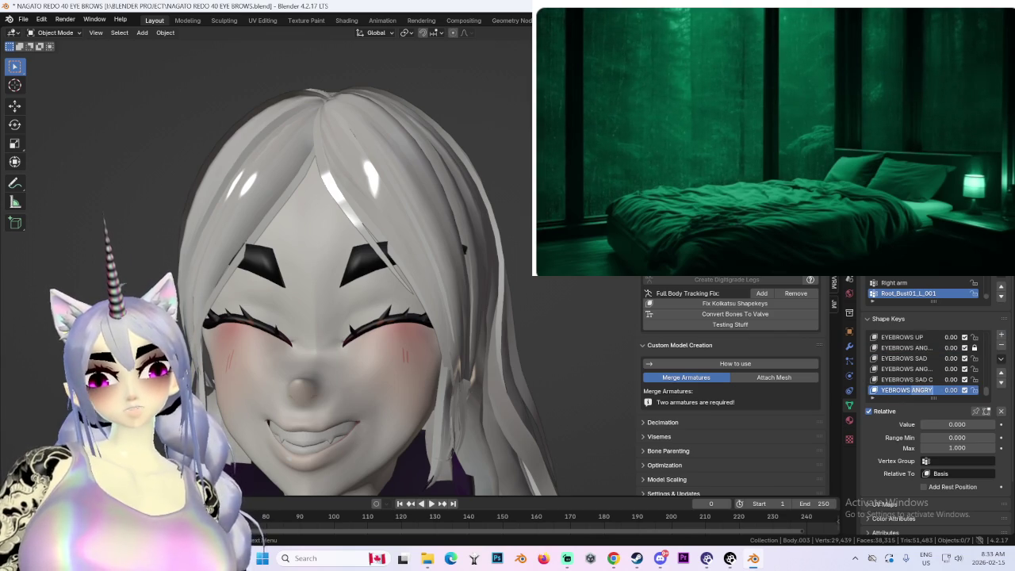
type("FORWARD")
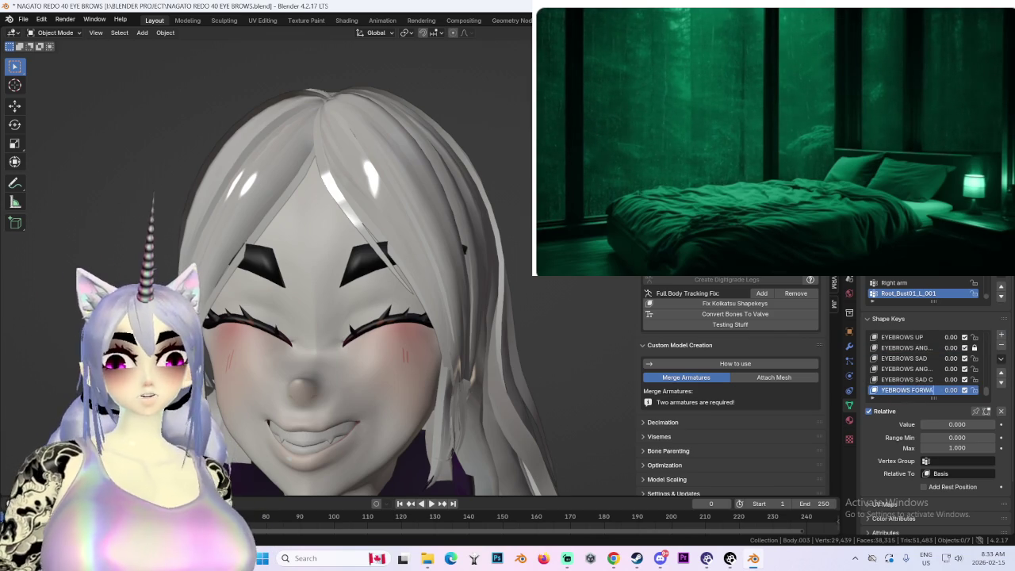
key("Return")
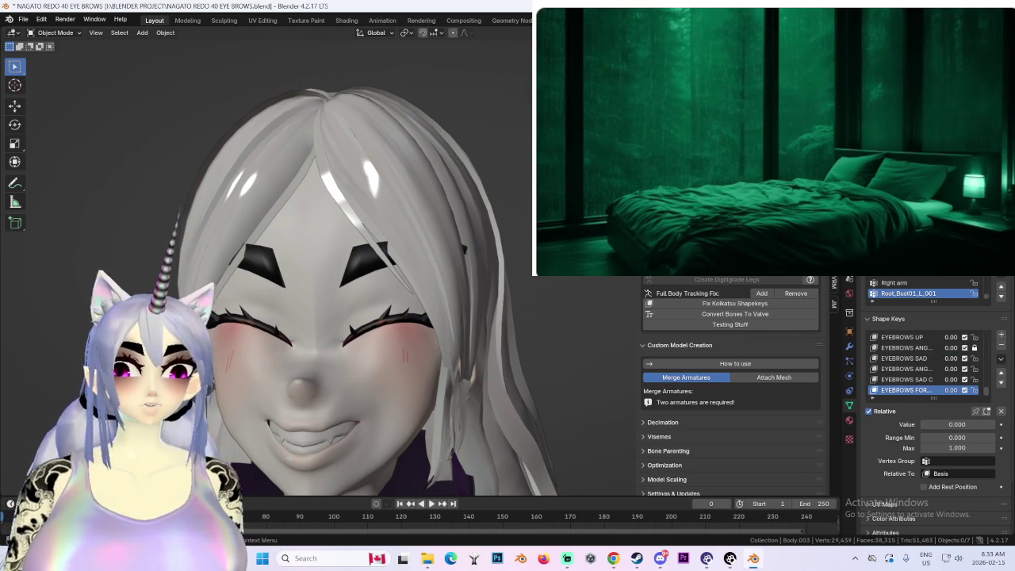
Step: Reset the HERO GRIN and WINCE BLINK test keys to zero
scroll(920, 364, "up", 3)
scroll(919, 363, "up", 2)
key("BackSpace")
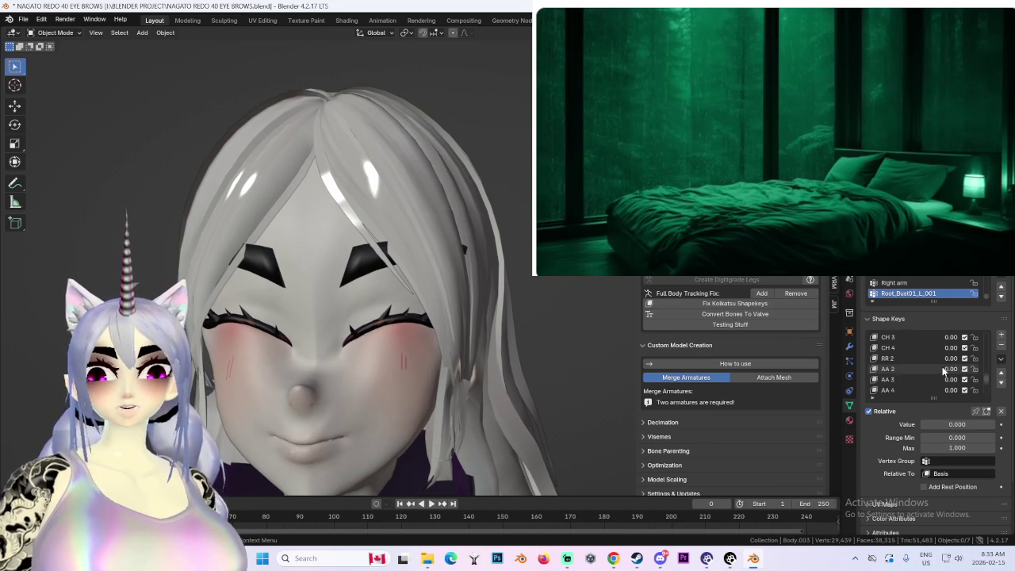
scroll(948, 368, "up", 5)
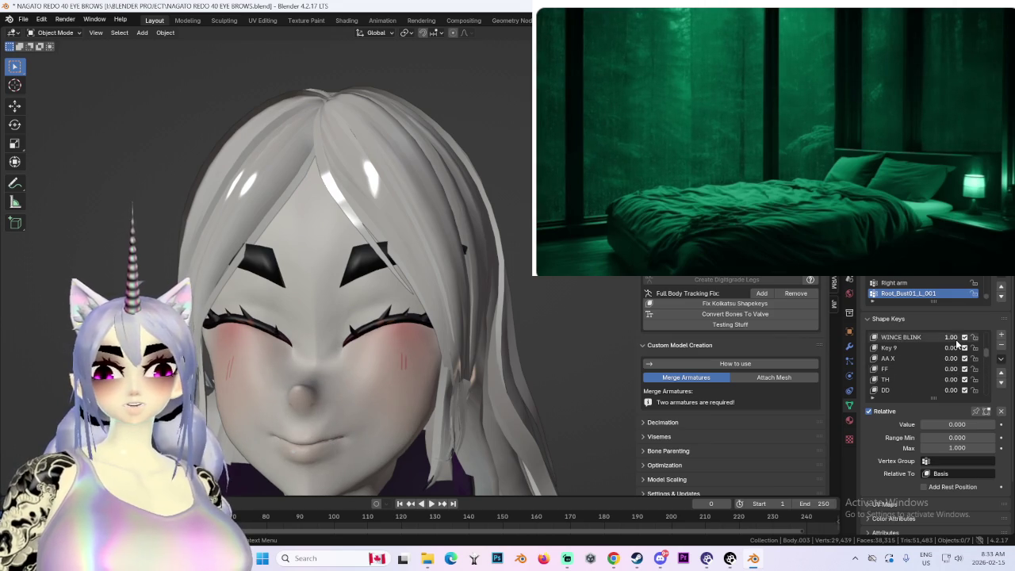
key("BackSpace")
Step: Hide the hair and put the head mesh Body.003 into Edit Mode
left_click(387, 209)
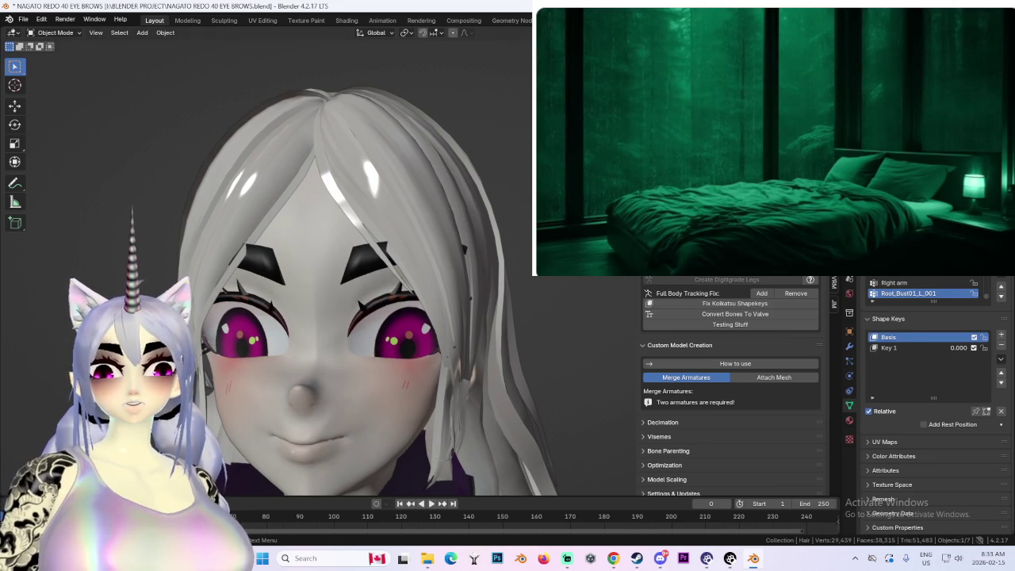
key("h")
left_click(373, 248)
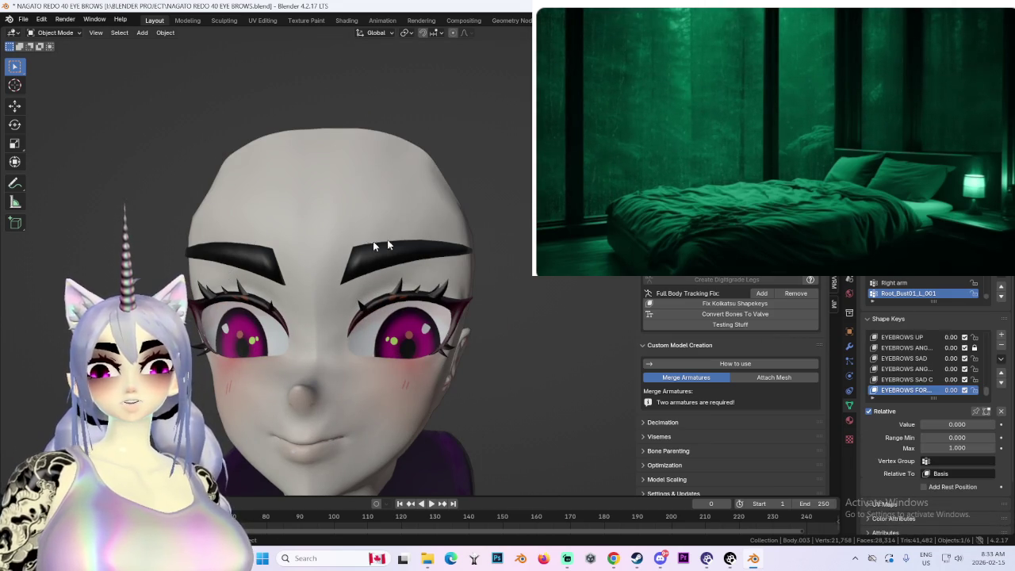
left_click(56, 33)
left_click(52, 60)
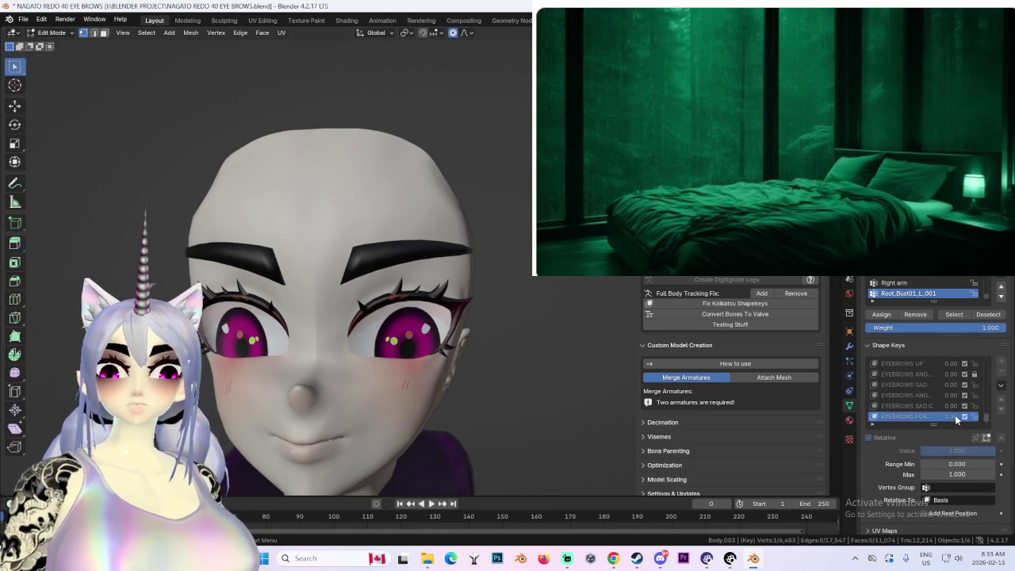
Step: Select the whole eyebrow with Ctrl+L and move it forward
middle_click_drag(238, 237, 286, 246)
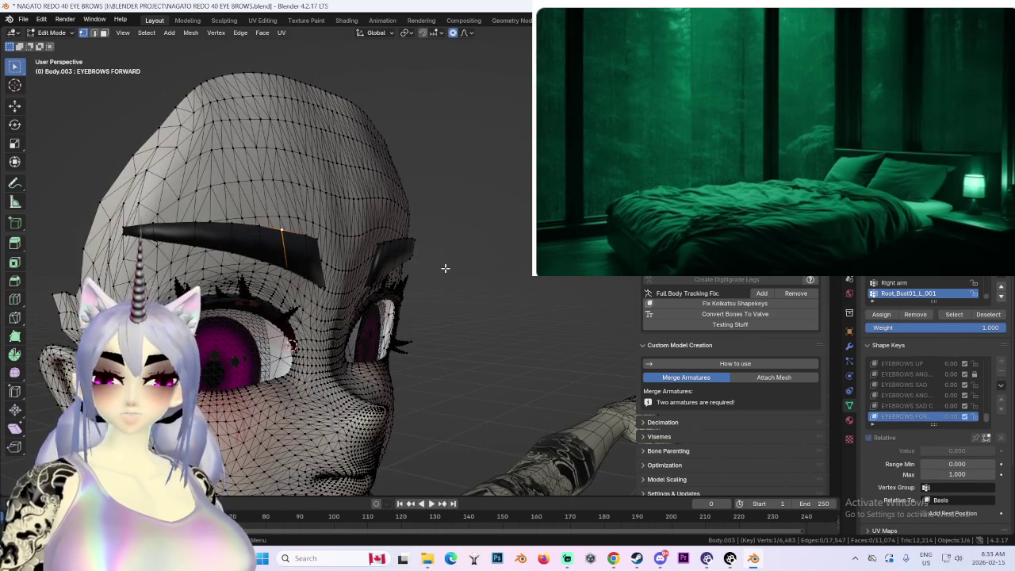
key("ctrl+l")
mouse_move(453, 283)
middle_mouse_down()
mouse_move(421, 275)
mouse_move(530, 254)
mouse_move(355, 331)
mouse_move(460, 315)
mouse_move(400, 292)
mouse_move(437, 275)
mouse_move(411, 264)
mouse_move(786, 319)
middle_mouse_up()
scroll(453, 287, "up", 3)
scroll(453, 287, "up", 3)
scroll(453, 287, "up", 2)
scroll(453, 287, "down", 4)
key("g")
left_click(437, 275)
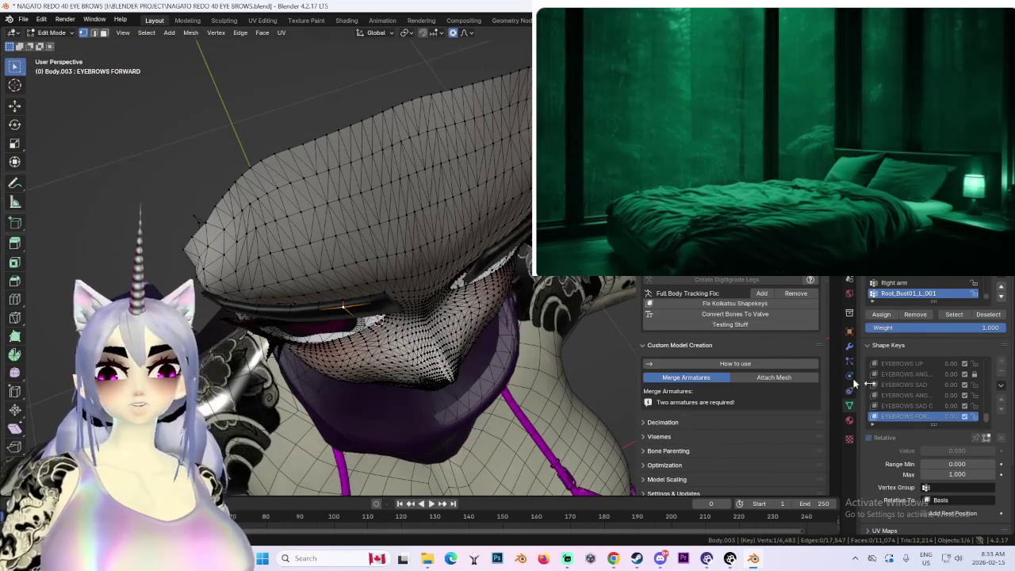
Step: Check the moved eyebrow from side and front views, then return to Object Mode
scroll(914, 399, "down", 1)
scroll(917, 404, "down", 2)
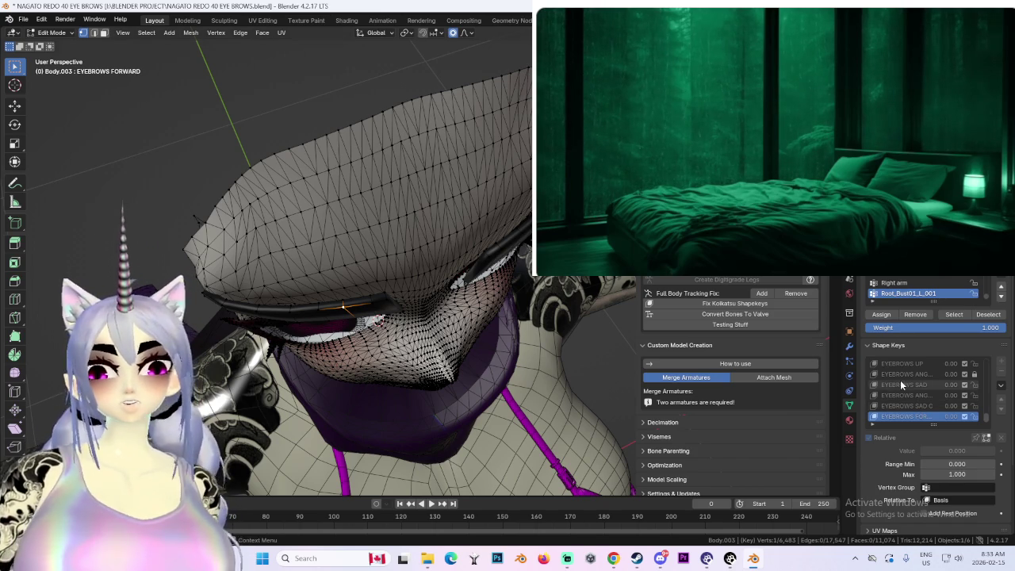
mouse_move(619, 309)
middle_mouse_down()
mouse_move(475, 301)
mouse_move(355, 252)
middle_mouse_up()
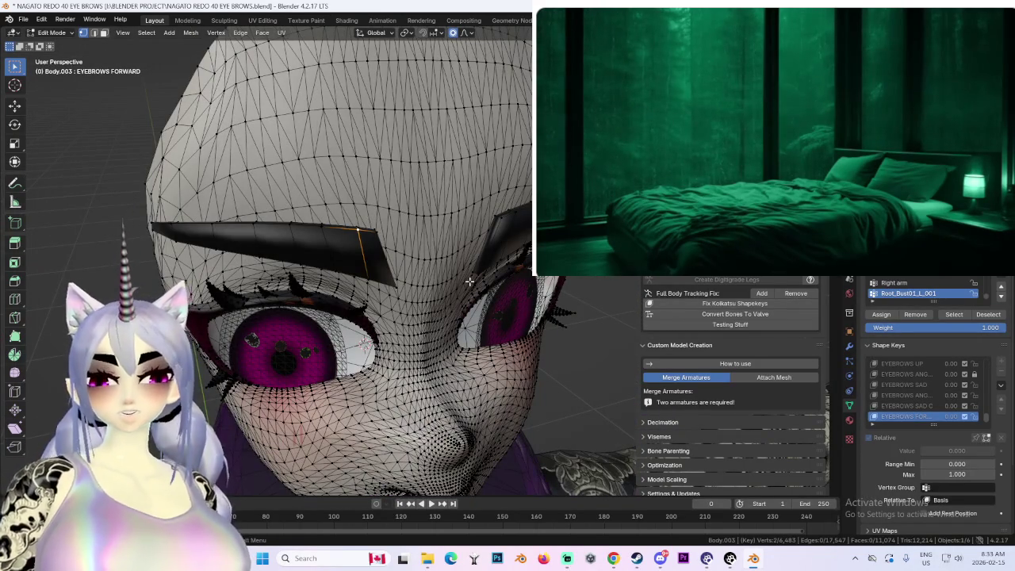
middle_click_drag(470, 281, 323, 227)
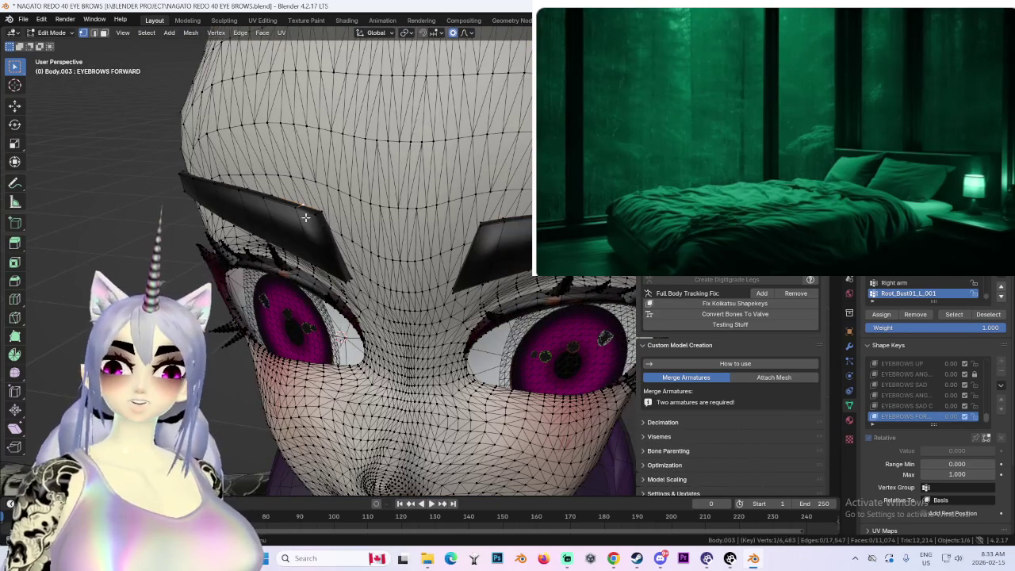
key("l")
middle_click_drag(316, 220, 400, 252)
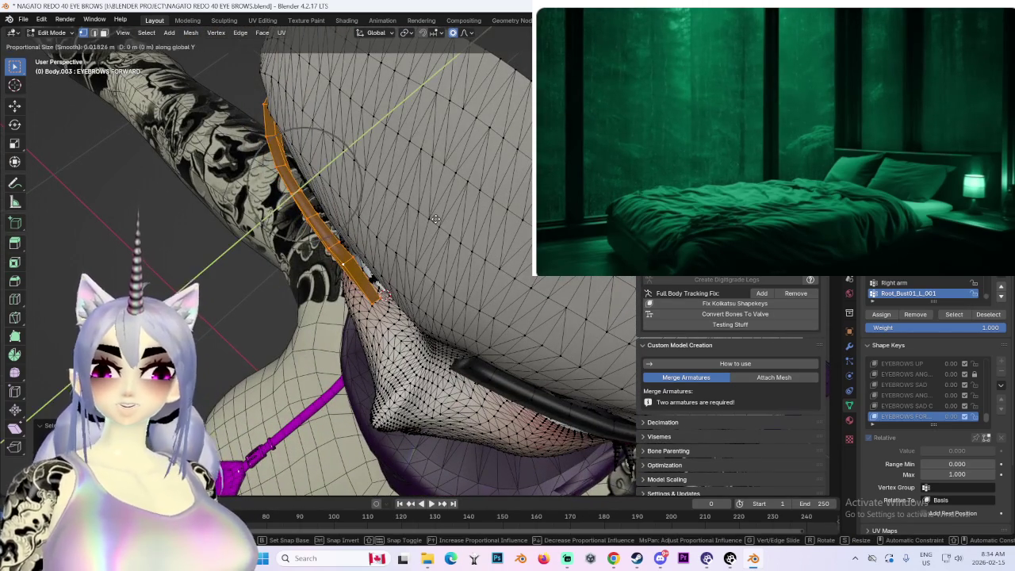
mouse_move(435, 219)
middle_mouse_down()
mouse_move(396, 238)
mouse_move(388, 195)
mouse_move(469, 203)
middle_mouse_up()
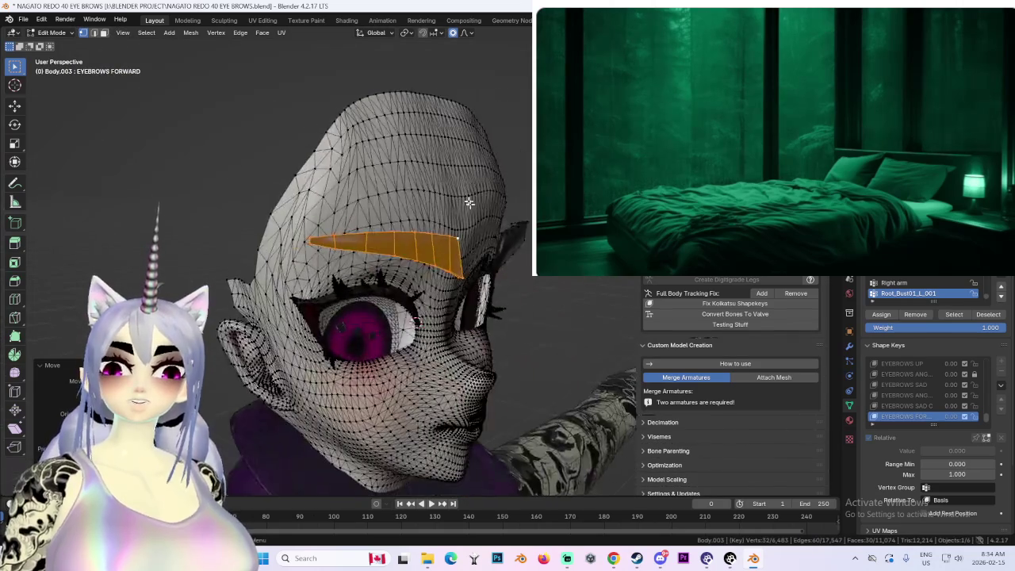
left_click(49, 33)
Step: Confirm Object Mode and select the Basis shape key
left_click(45, 66)
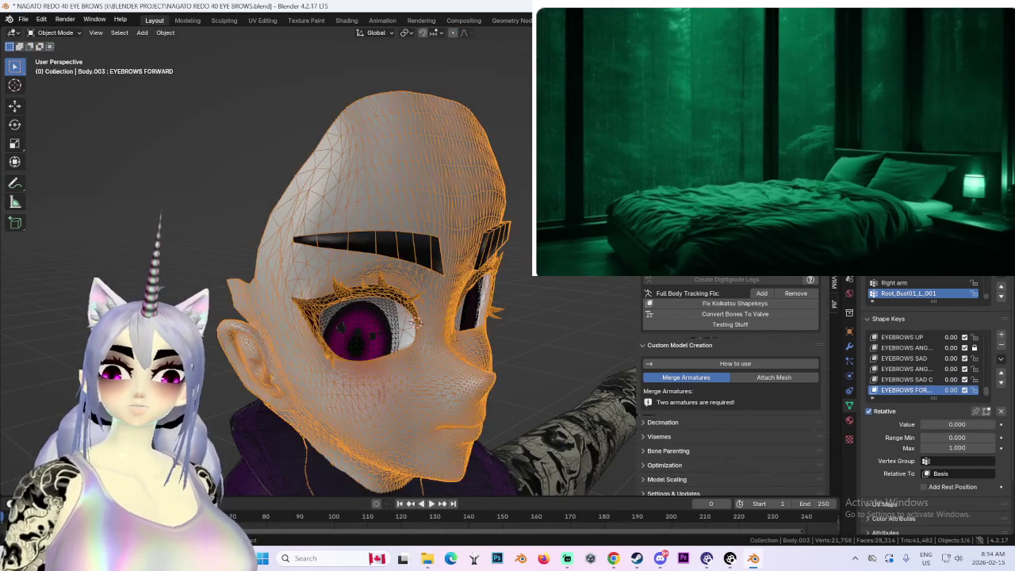
mouse_move(317, 198)
middle_mouse_down()
mouse_move(516, 168)
mouse_move(444, 238)
middle_mouse_up()
scroll(516, 168, "up", 3)
scroll(516, 167, "up", 2)
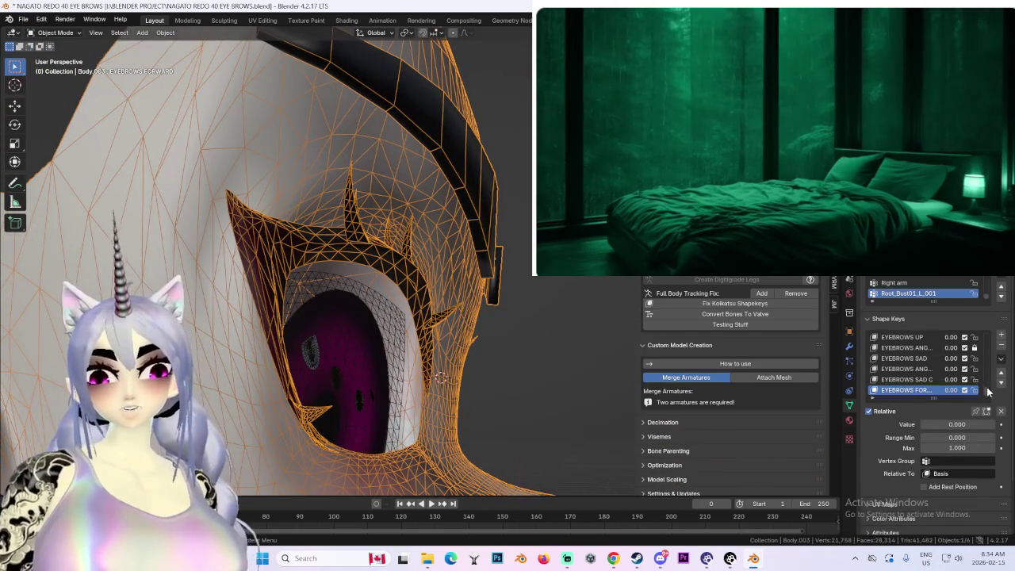
scroll(983, 369, "up", 10)
left_click(888, 337)
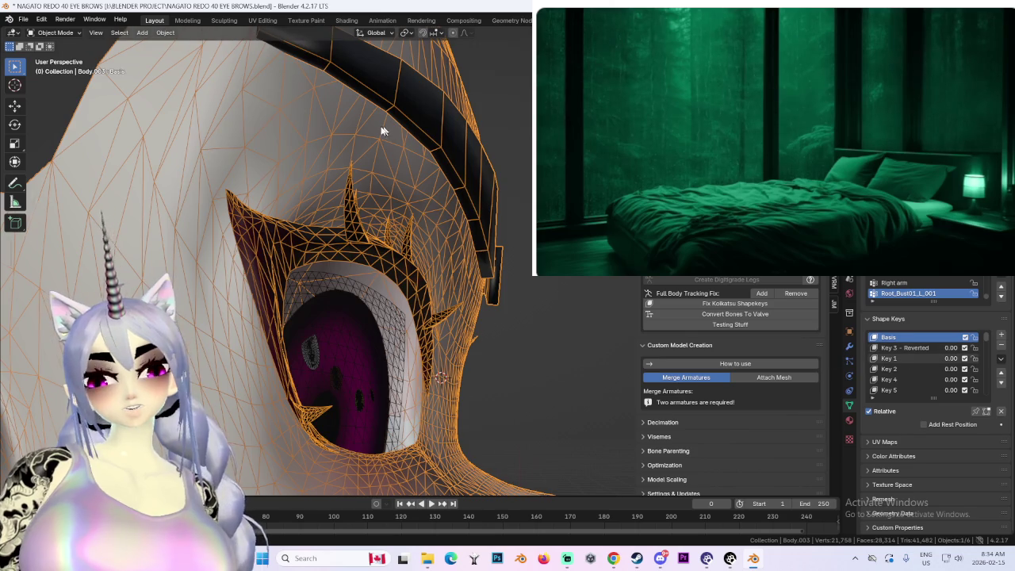
Step: Set WINCE BLINK to 1 to shut the eyes, then snap to front view
middle_click_drag(381, 131, 310, 224)
scroll(984, 364, "down", 10)
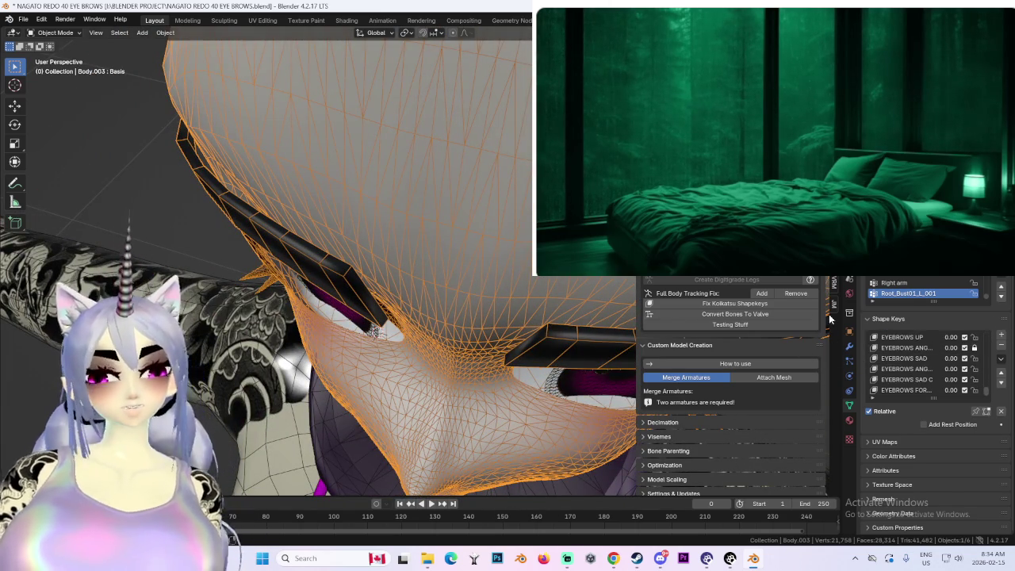
scroll(950, 393, "down", 5)
scroll(943, 391, "down", 5)
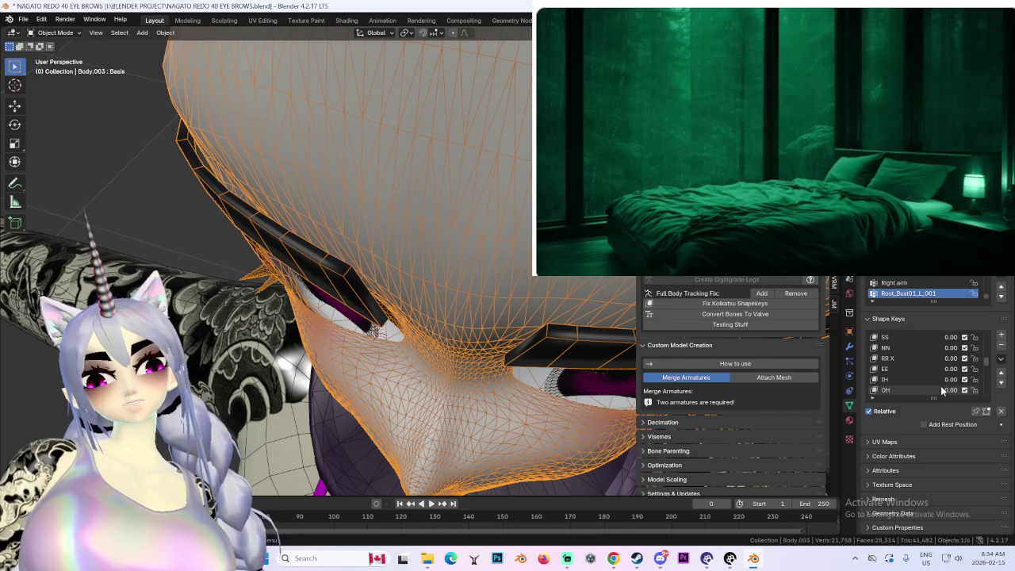
scroll(941, 389, "down", 5)
left_click(950, 379)
type("1")
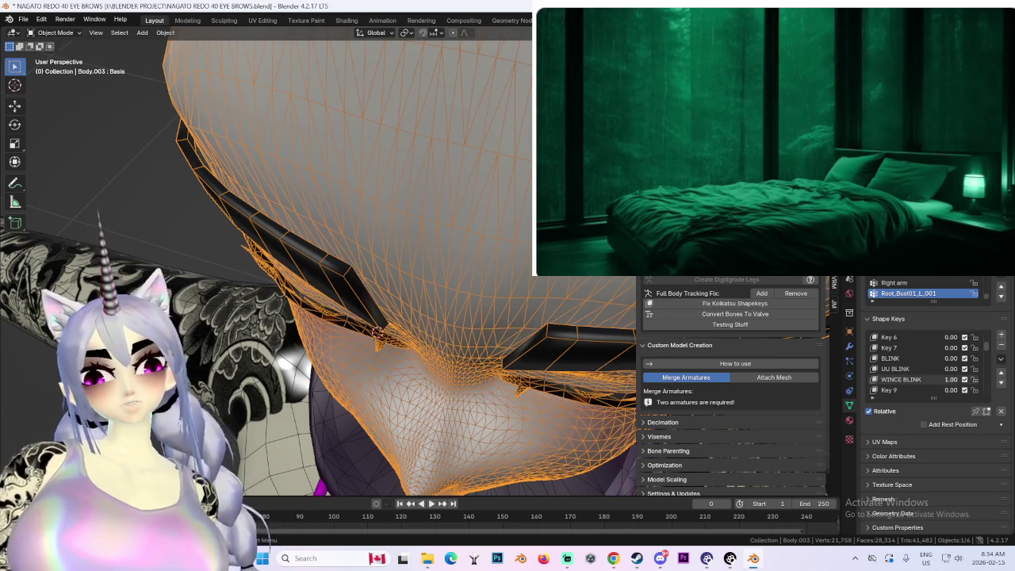
key("Return")
mouse_move(375, 280)
middle_mouse_down()
mouse_move(419, 264)
mouse_move(506, 174)
middle_mouse_up()
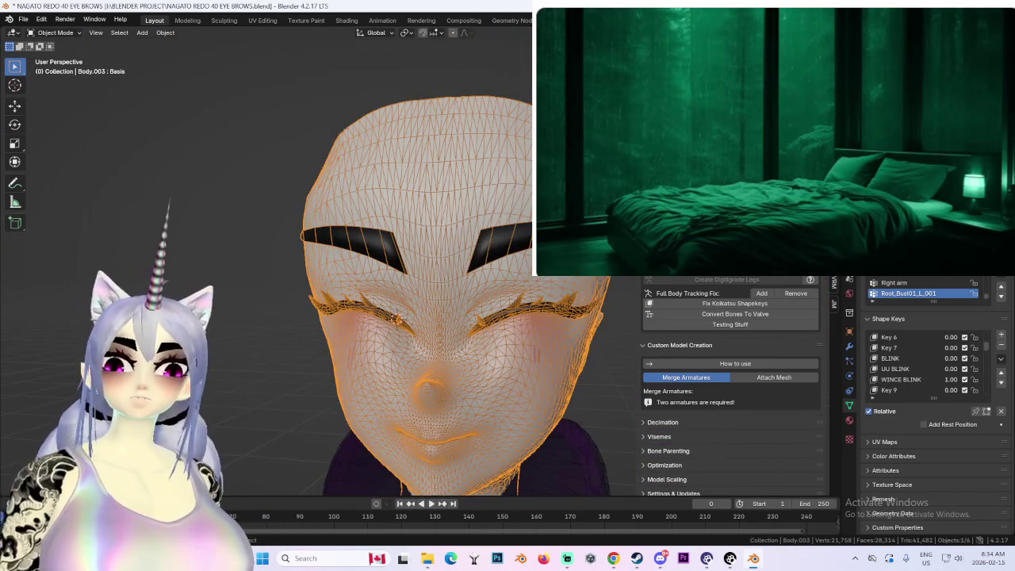
key("KP_1")
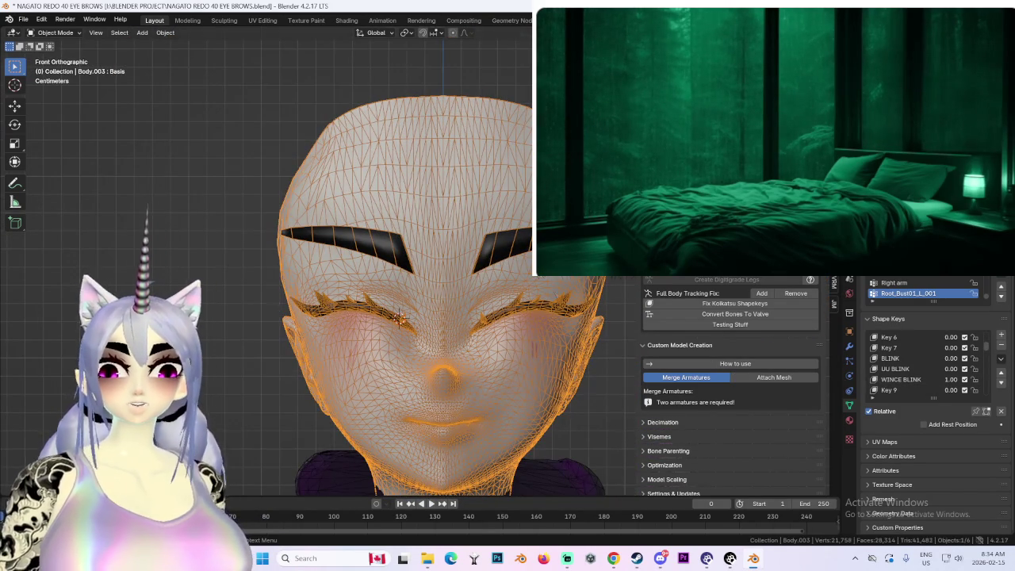
Step: Unhide the hair, select Body.003, and set HERO GRIN to 1.00
key("alt+h")
mouse_move(400, 318)
middle_mouse_down()
mouse_move(460, 238)
mouse_move(487, 249)
middle_mouse_up()
left_click(460, 238)
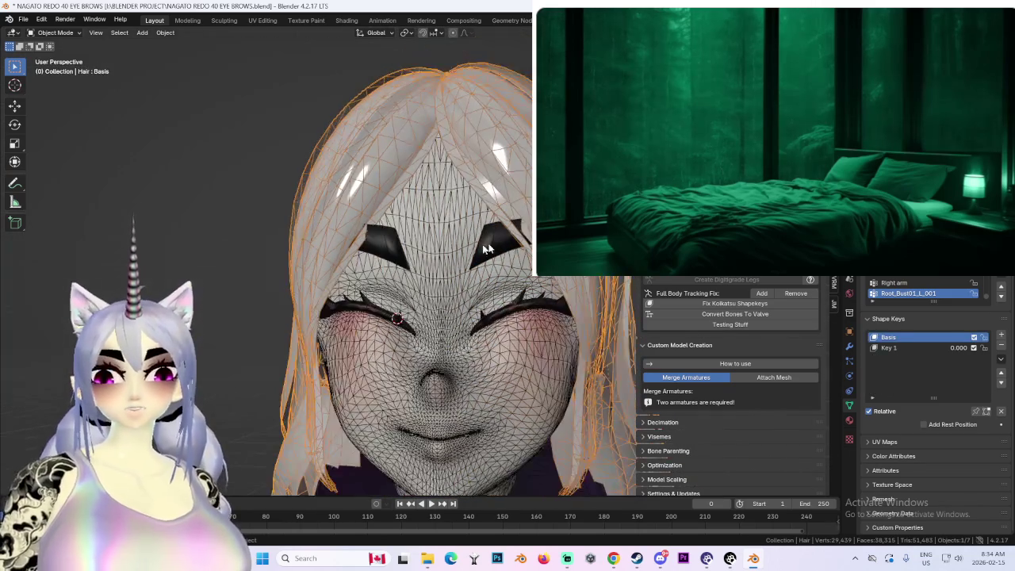
left_click(487, 230)
scroll(989, 378, "down", 5)
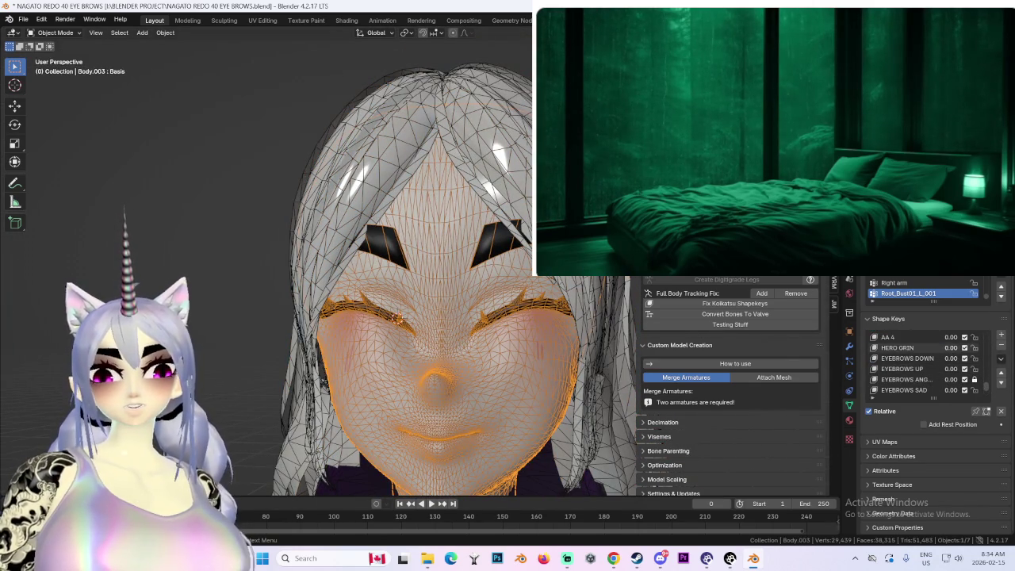
left_click_drag(950, 348, 975, 347)
scroll(436, 317, "down", 2)
left_click(198, 159)
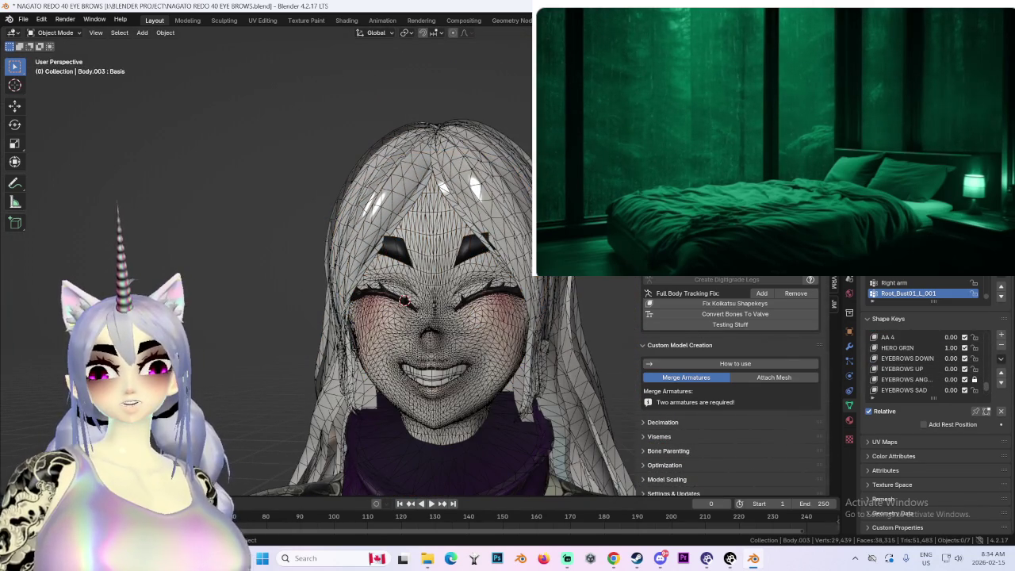
Step: Reselect the face mesh and adjust the eyebrow key values, including EYEBROWS FORWARD
left_click(487, 226)
left_click(500, 266)
scroll(946, 377, "down", 2)
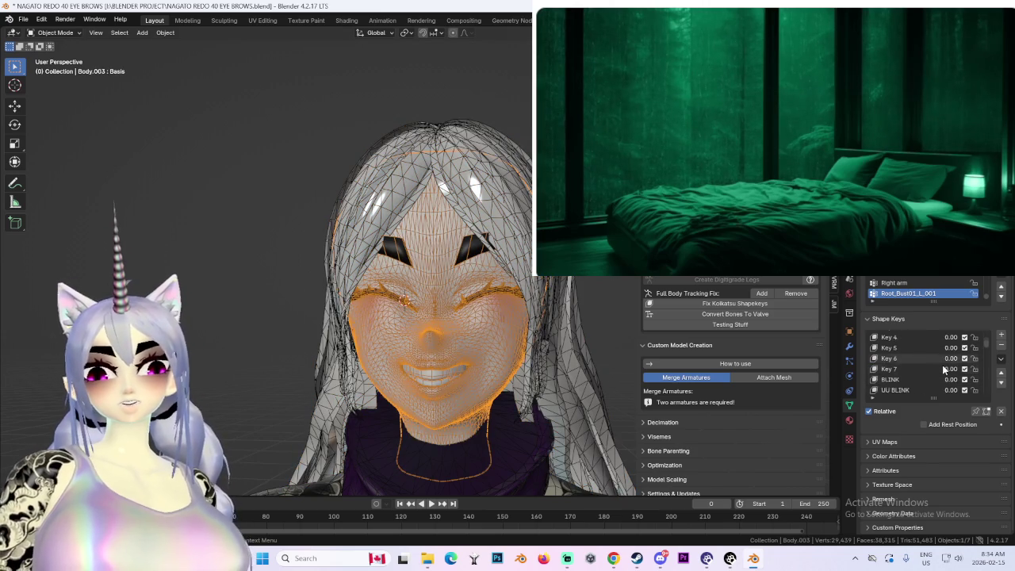
scroll(946, 373, "down", 1)
scroll(946, 369, "down", 1)
scroll(946, 364, "down", 1)
scroll(946, 365, "down", 2)
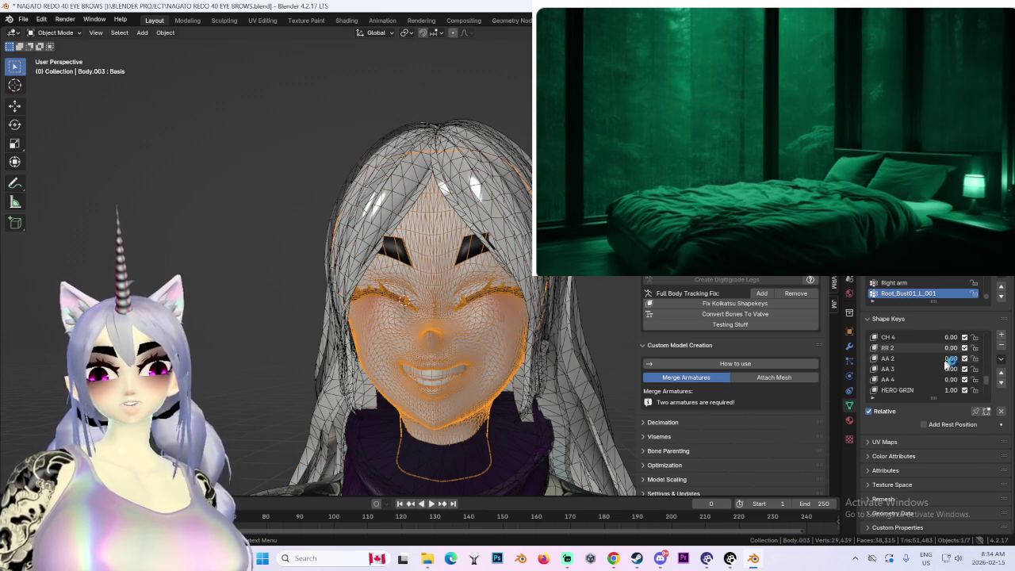
scroll(944, 368, "down", 2)
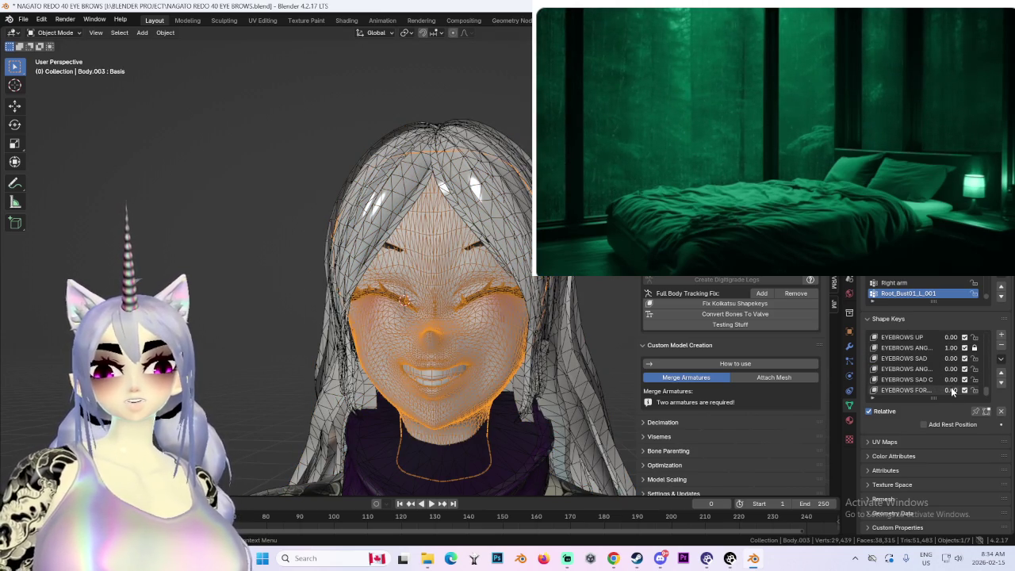
key("BackSpace")
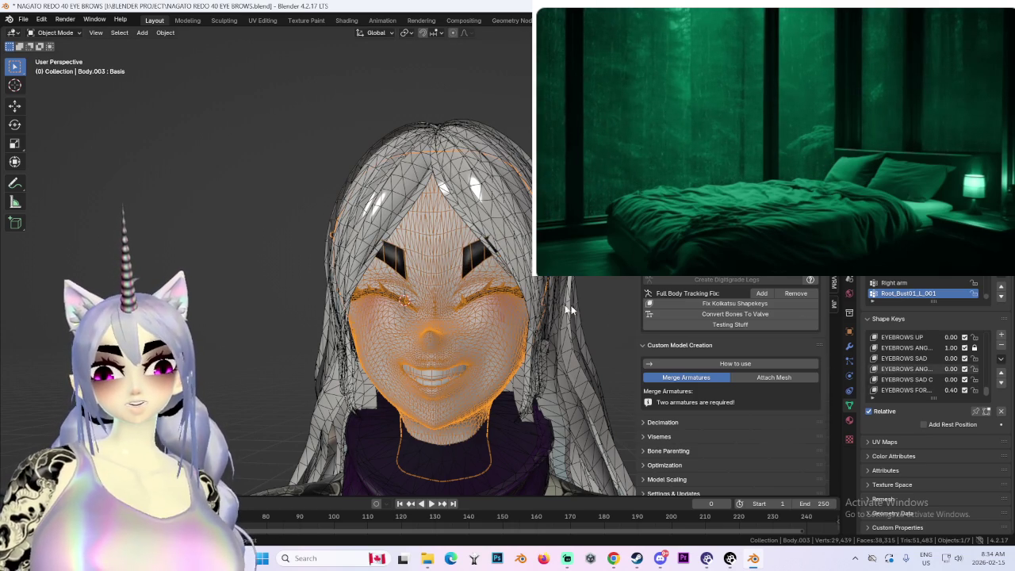
Step: View the head from the side with wireframe and selection overlays hidden
scroll(511, 311, "up", 5)
mouse_move(511, 311)
middle_mouse_down()
mouse_move(537, 346)
mouse_move(505, 313)
mouse_move(591, 327)
middle_mouse_up()
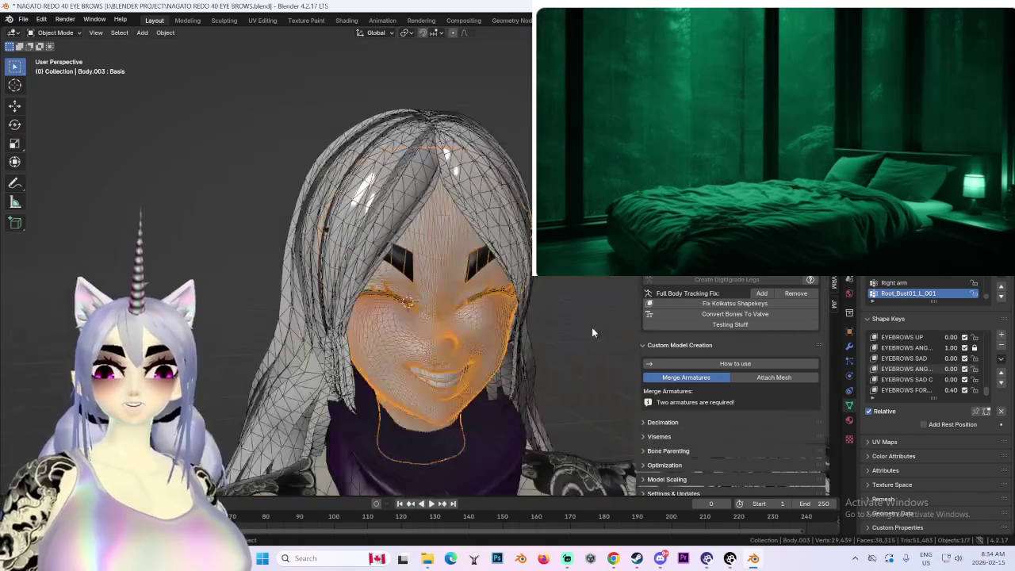
scroll(562, 321, "up", 2)
scroll(577, 336, "up", 2)
scroll(564, 330, "down", 3)
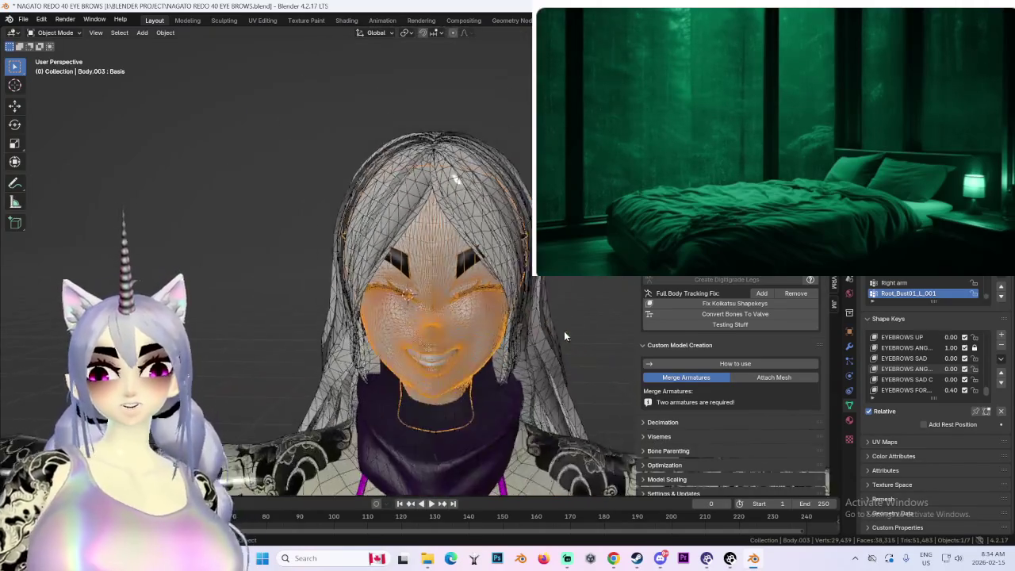
scroll(564, 331, "down", 2)
left_click(448, 184)
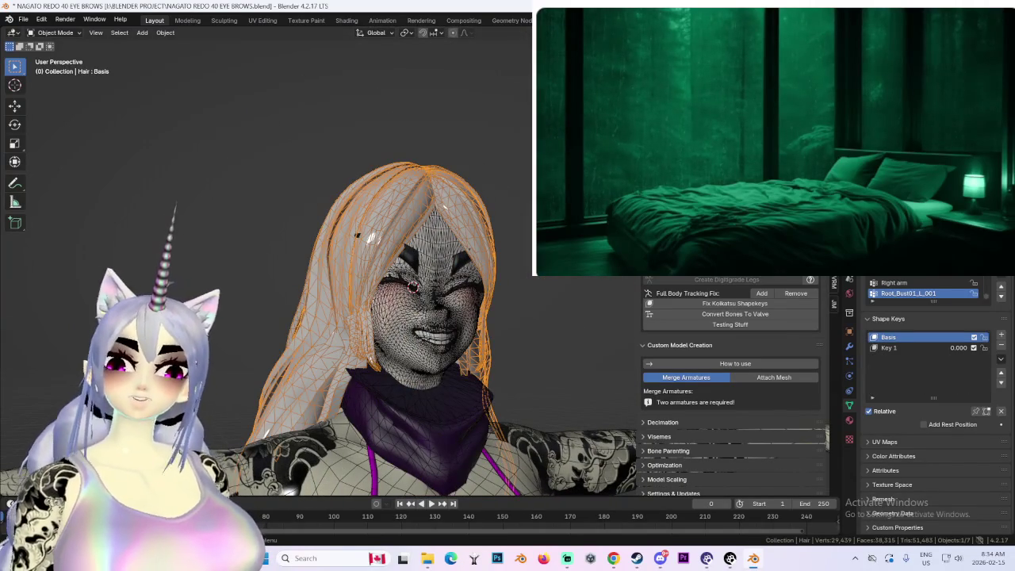
key("shift+alt+z")
Step: Enable colour and outline in Viewport Shading, then select face mesh Body.003
scroll(352, 272, "up", 2)
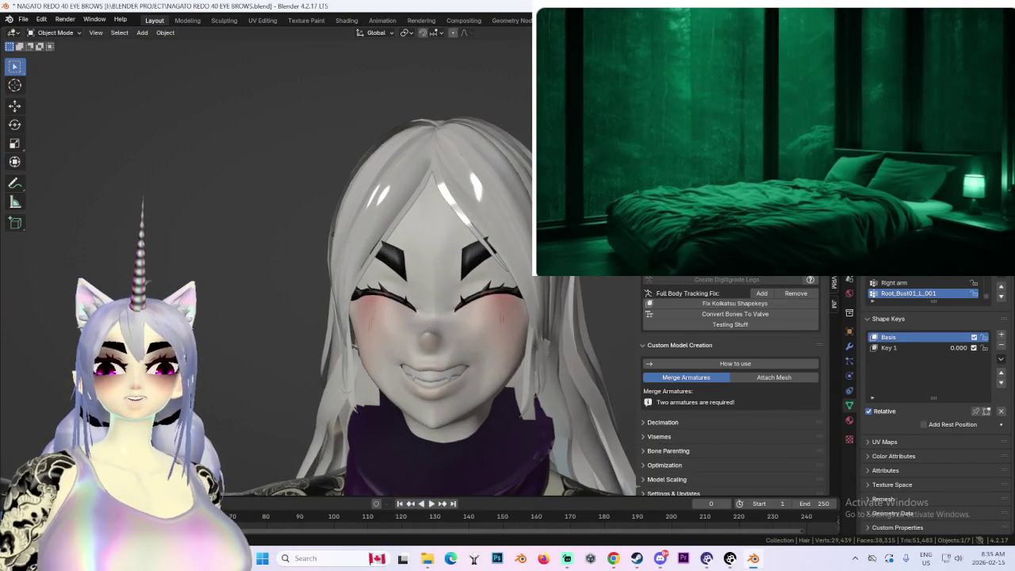
left_click(831, 33)
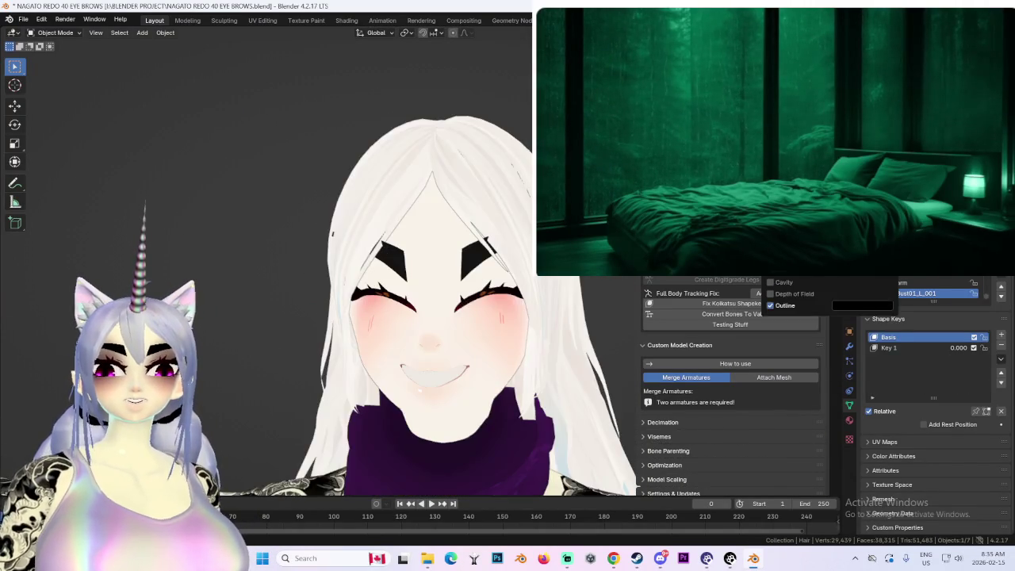
mouse_move(603, 317)
middle_mouse_down()
mouse_move(581, 281)
mouse_move(457, 254)
mouse_move(473, 273)
mouse_move(533, 279)
middle_mouse_up()
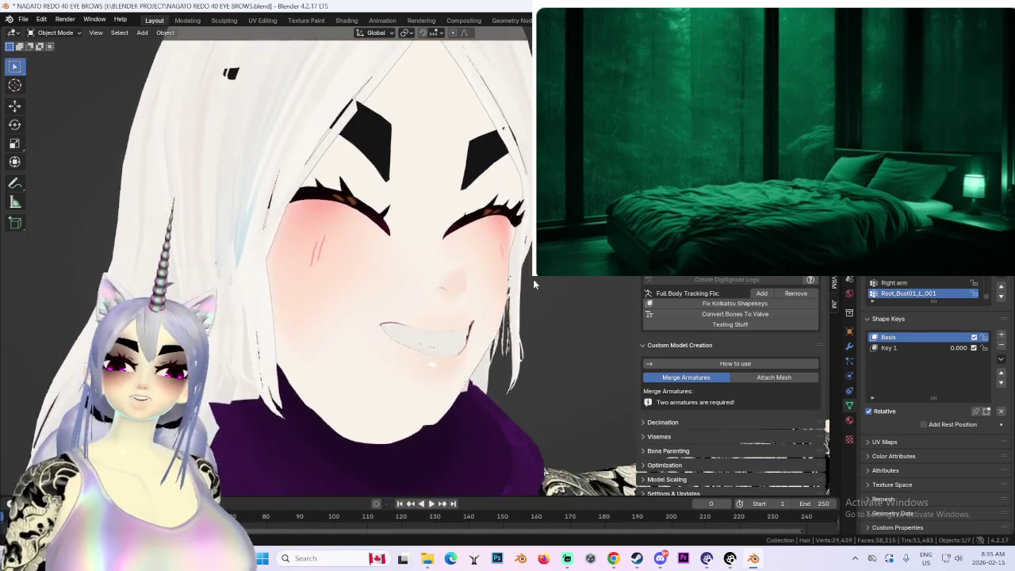
left_click(417, 194)
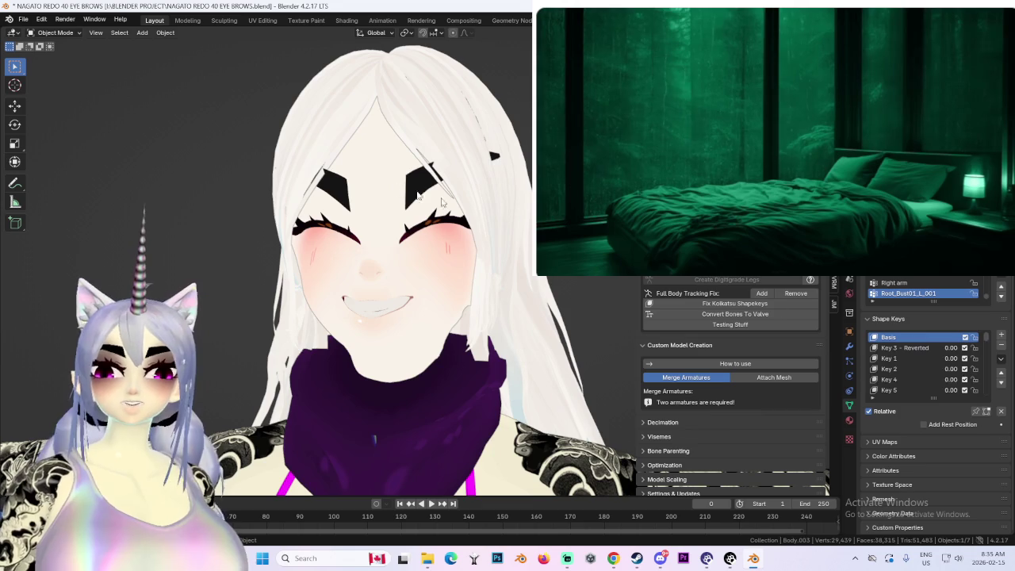
Step: Turn off the first angry key and HERO GRIN, raise the other angry key to 1, and use Material Preview
scroll(951, 397, "down", 10)
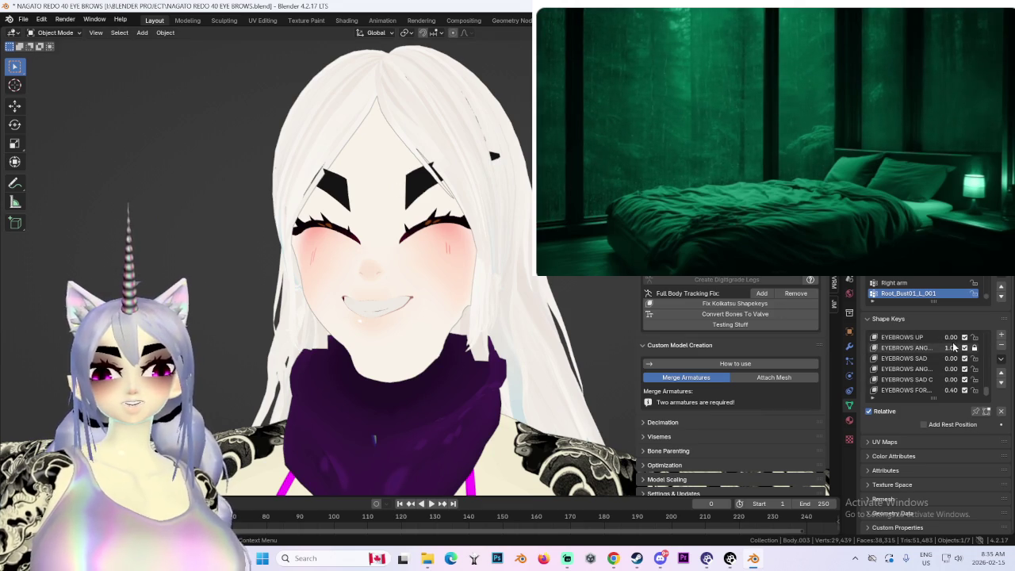
left_click_drag(955, 347, 943, 354)
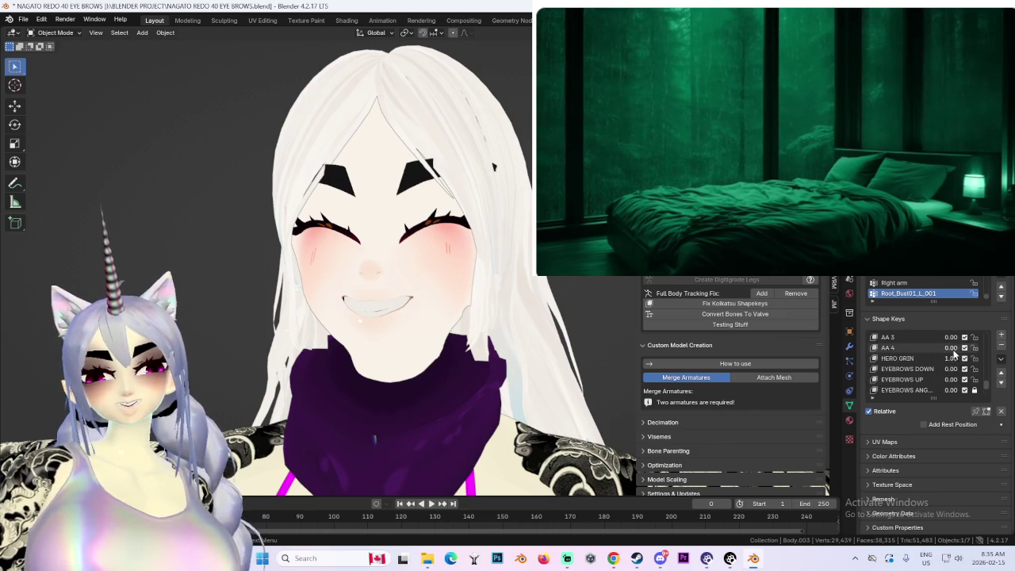
scroll(956, 363, "down", 2)
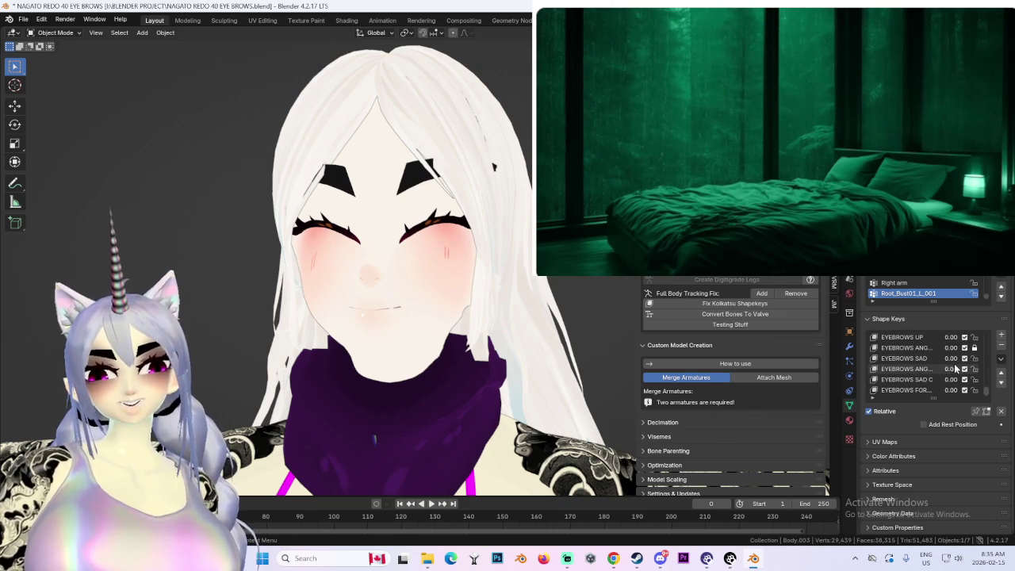
mouse_move(952, 369)
left_mouse_down()
mouse_move(983, 370)
mouse_move(963, 390)
left_mouse_up()
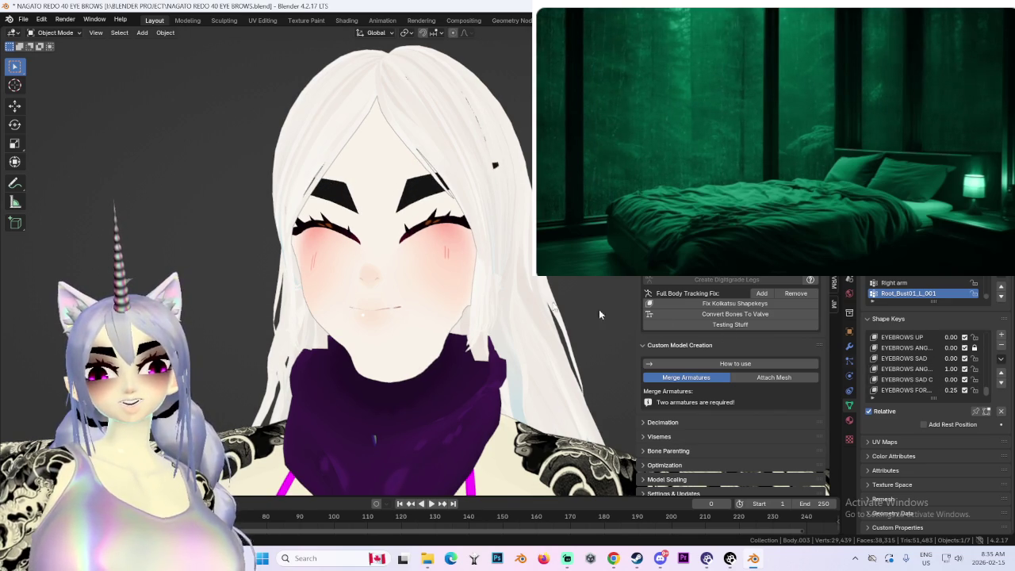
mouse_move(599, 315)
middle_mouse_down()
mouse_move(425, 290)
mouse_move(577, 304)
mouse_move(500, 298)
middle_mouse_up()
scroll(486, 288, "up", 3)
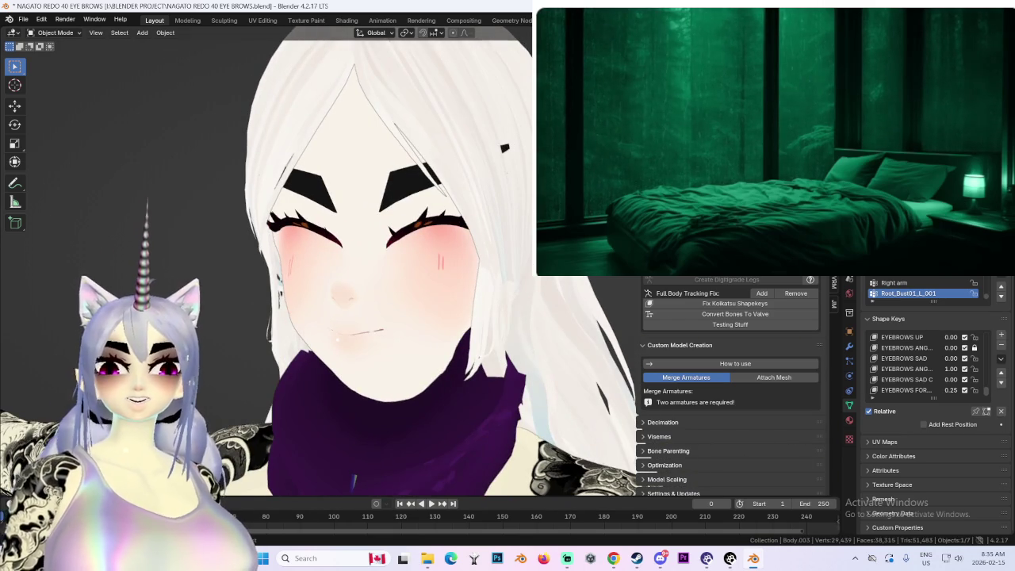
key("z")
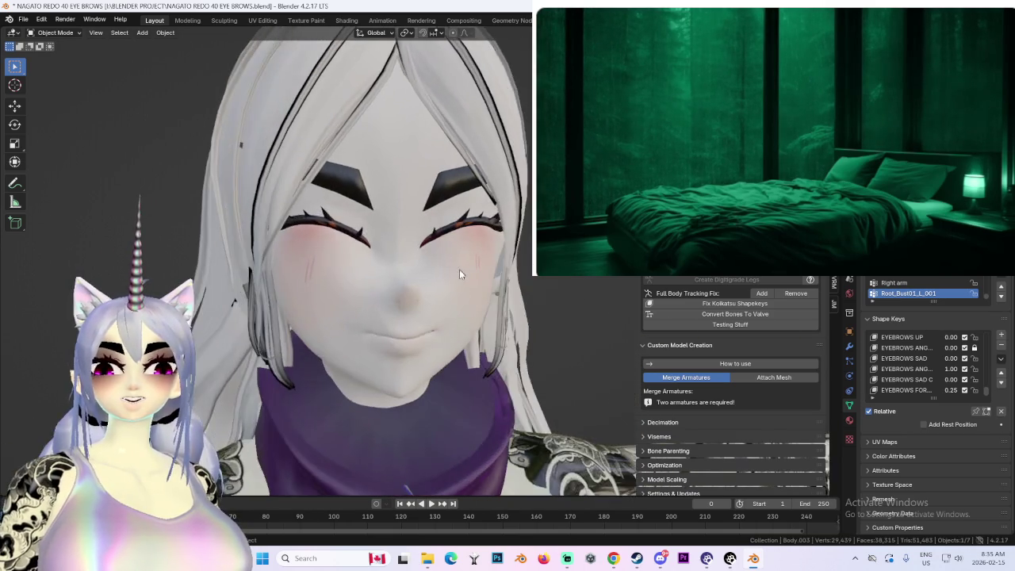